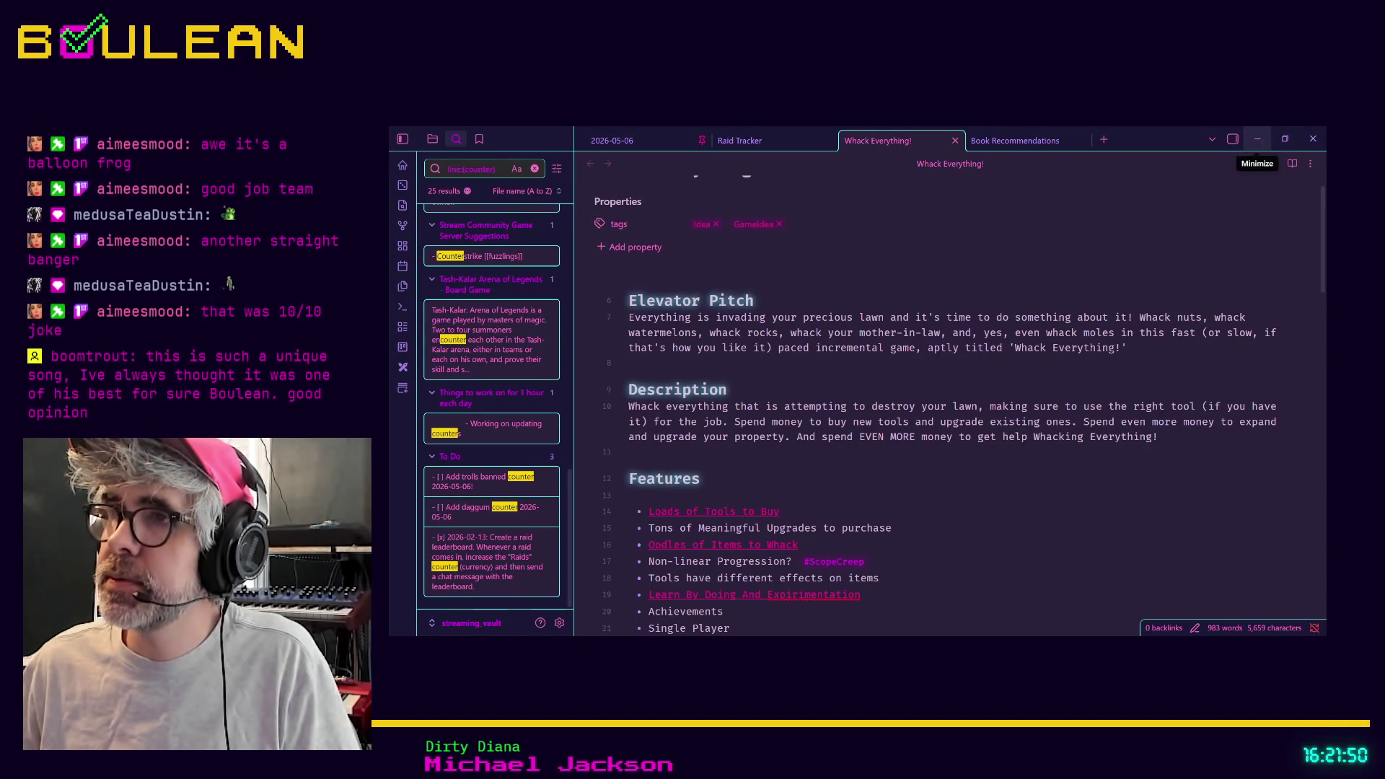
Step: Minimize the Obsidian window holding the Whack Everything note
click(1257, 139)
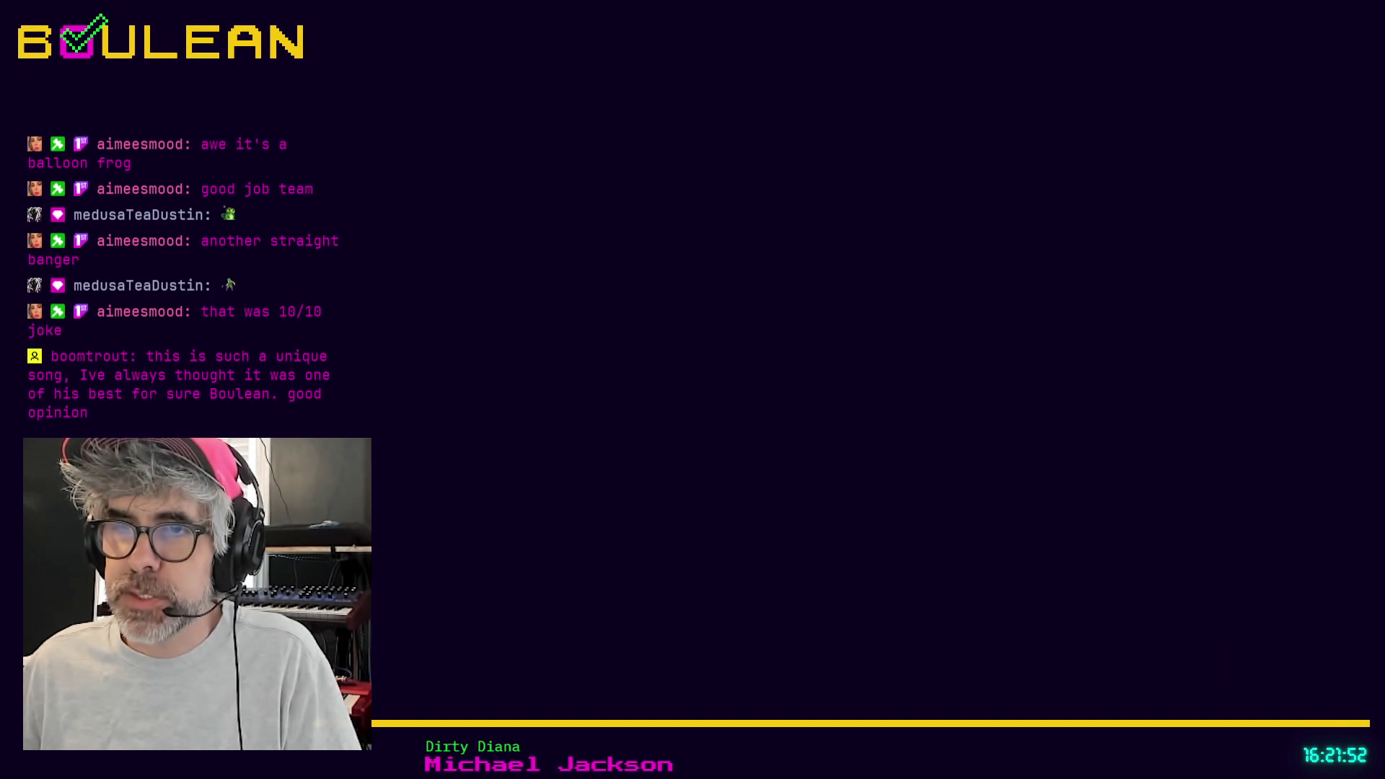
Step: Unlock the Linux Mint session by entering the account password
key(ctrl+alt+l)
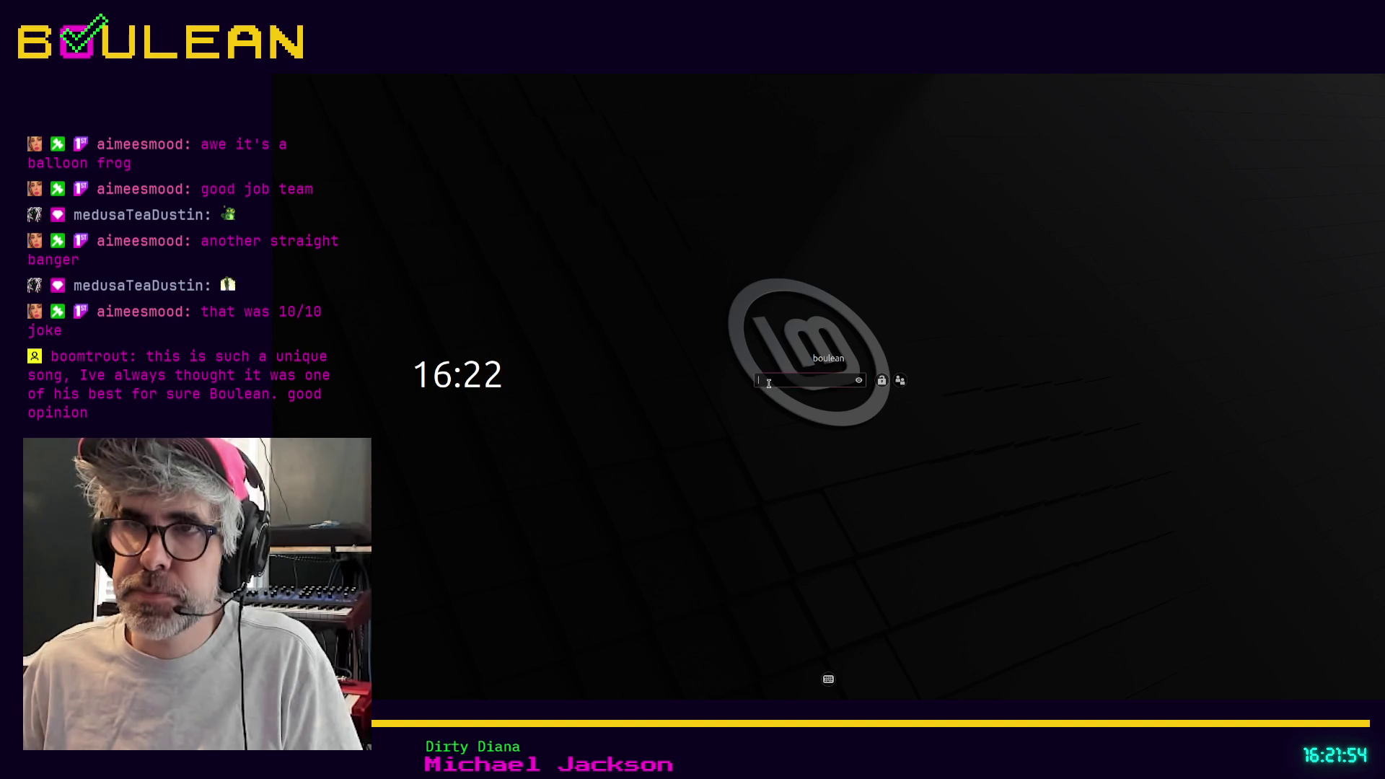
text(abcdabc)
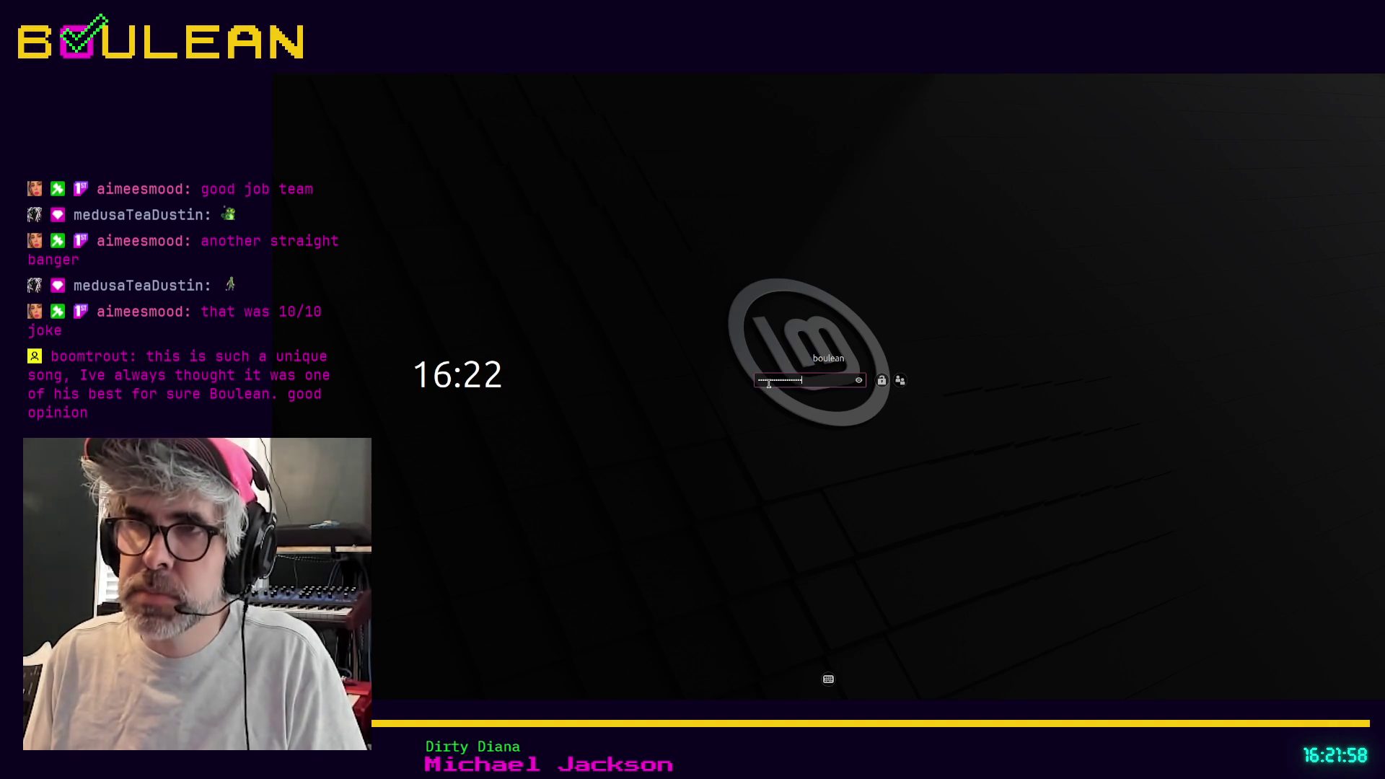
text(a)
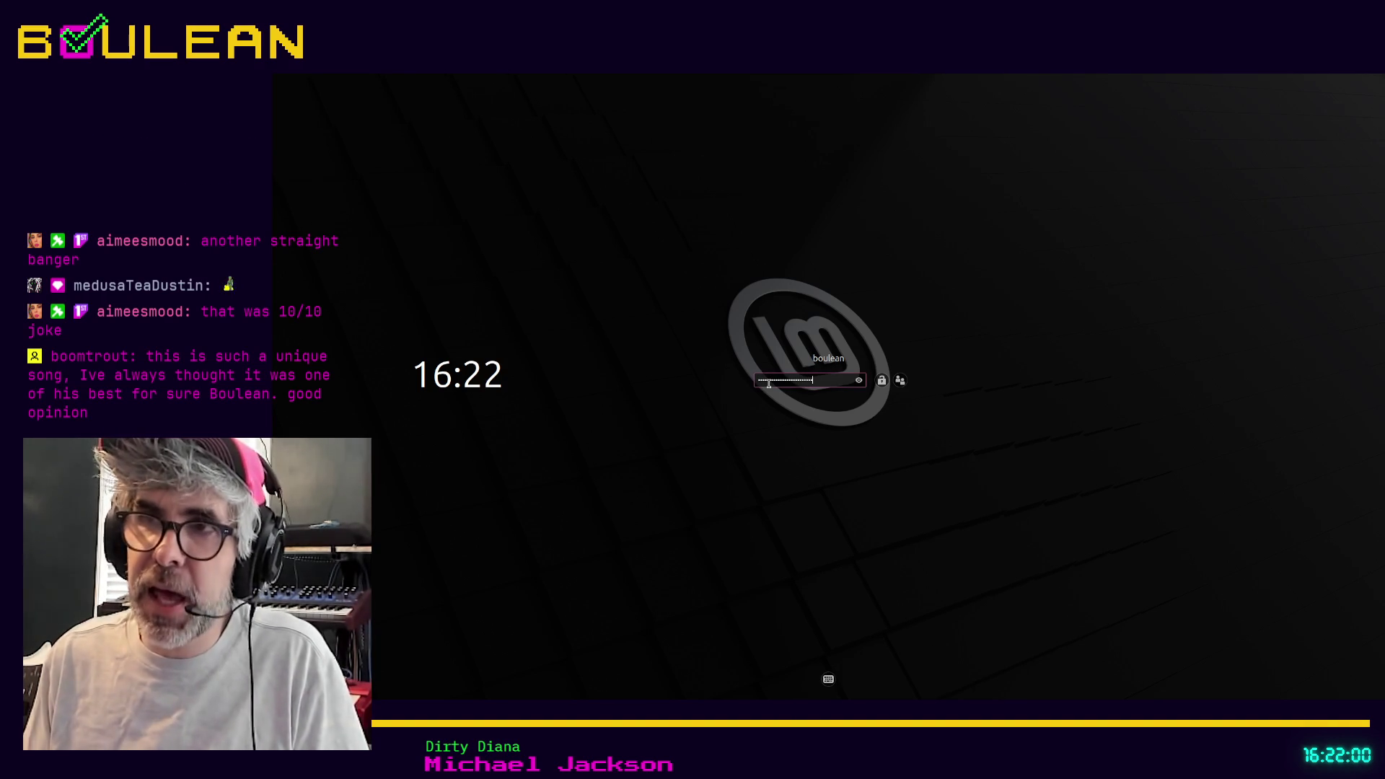
key(Return)
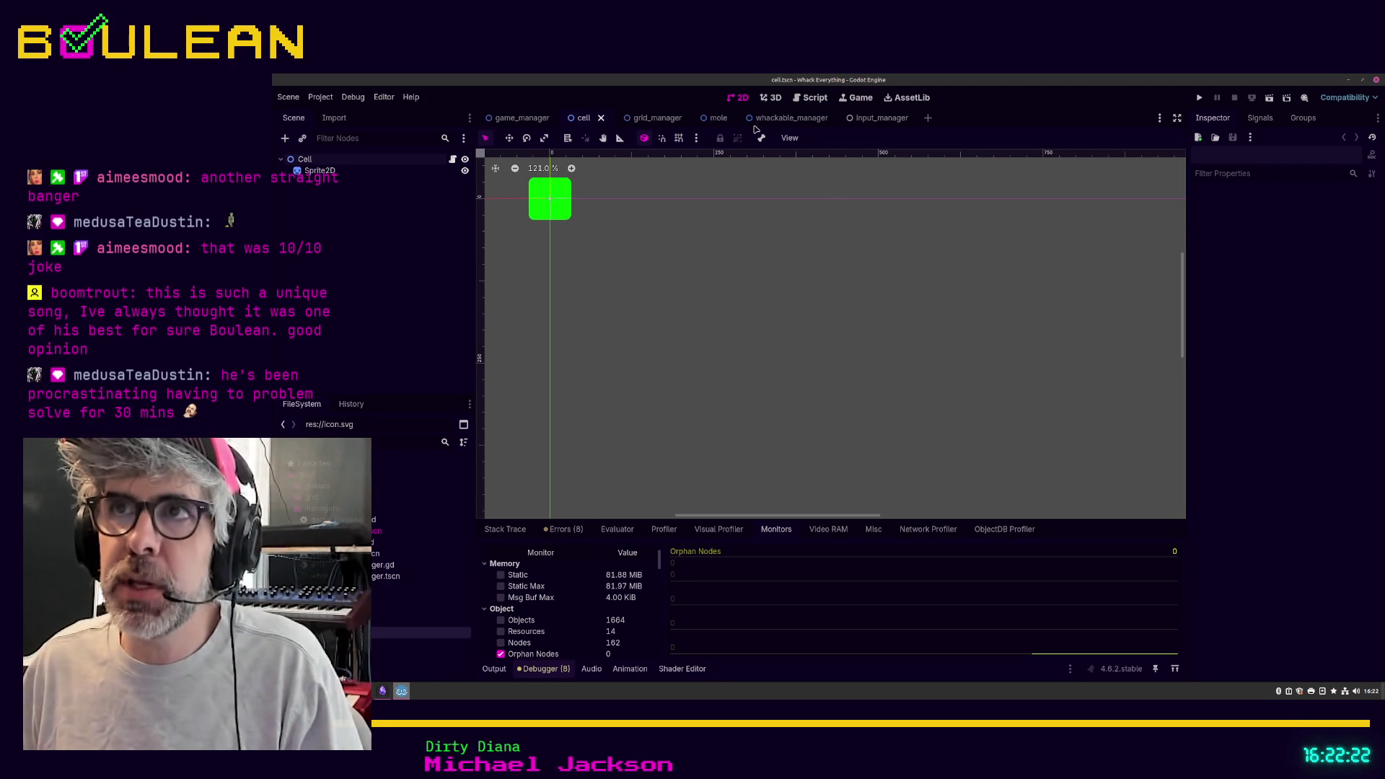
Step: Open mole.gd in the script editor at line 20, then run the game with F5
click(811, 98)
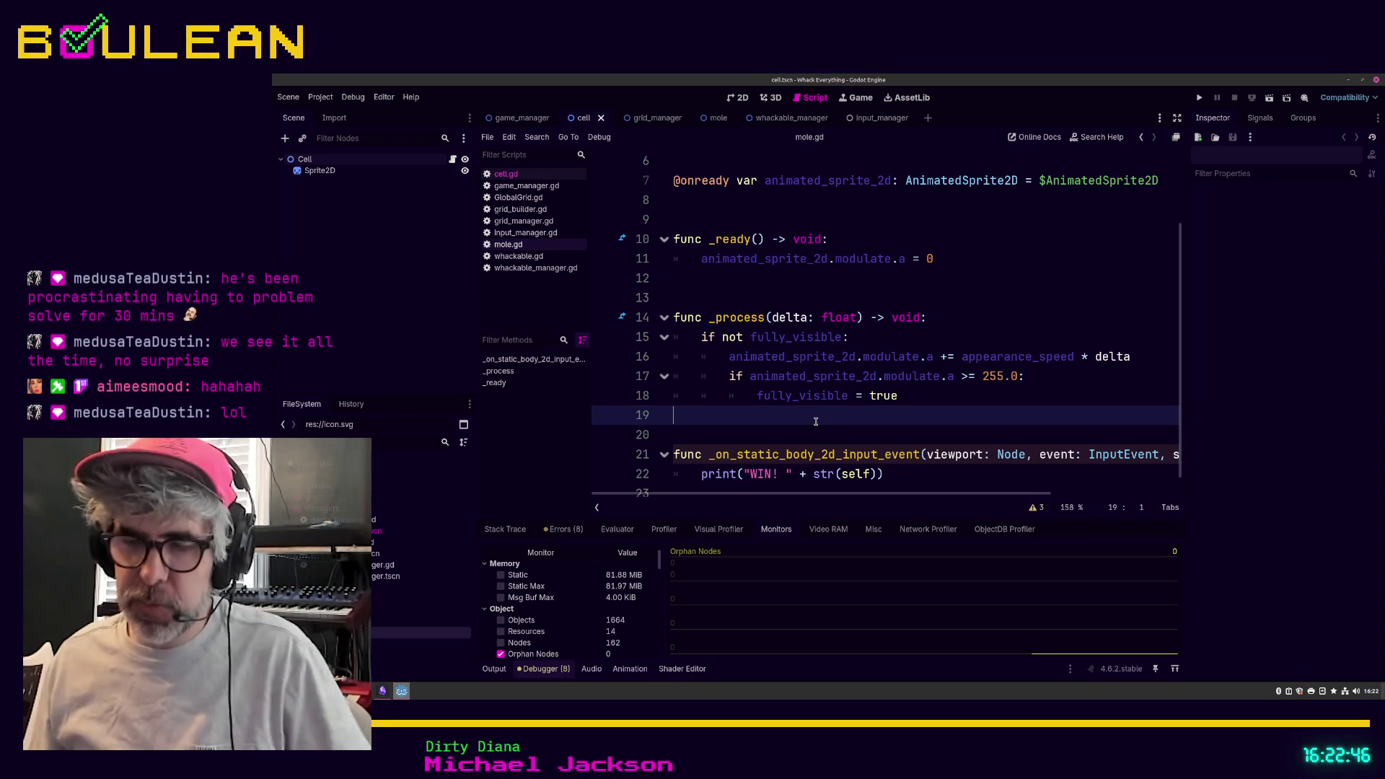
click(787, 433)
key(F5)
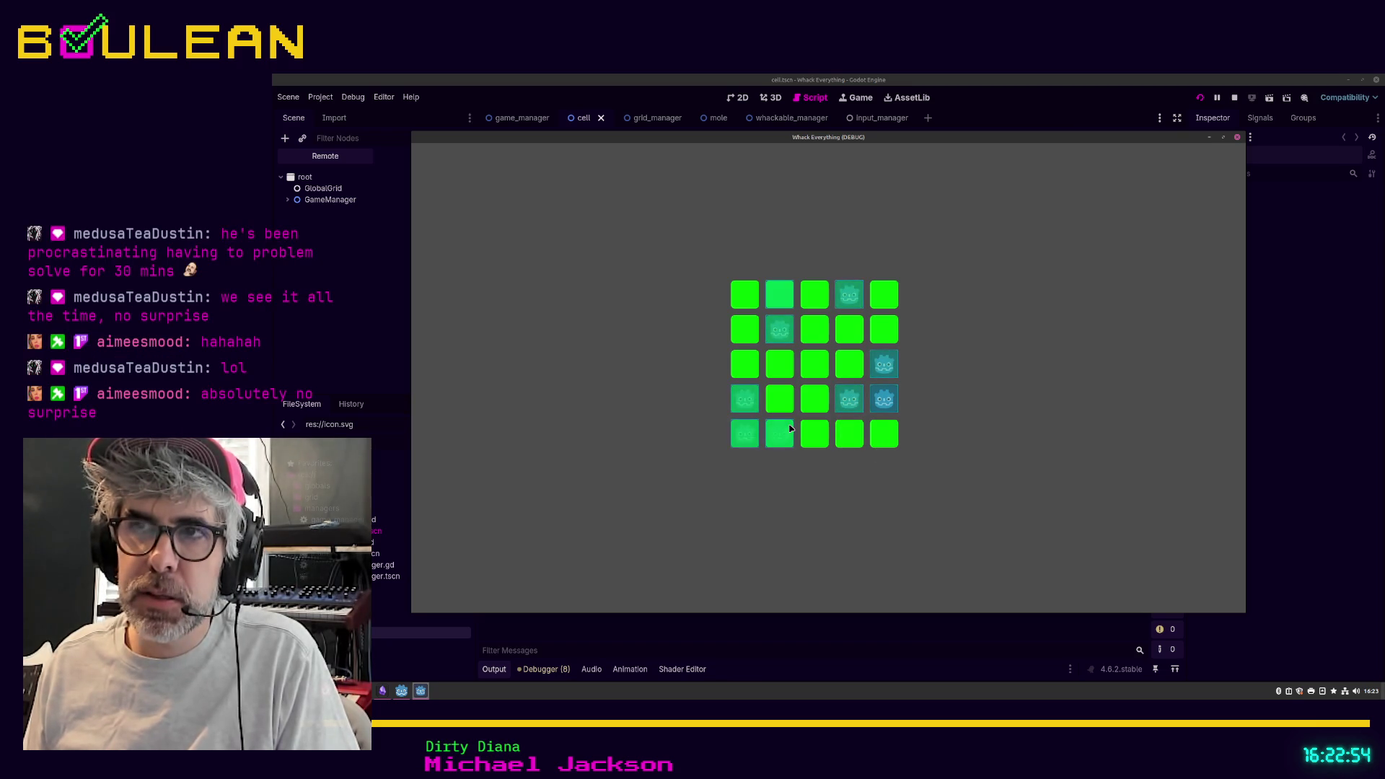
Step: Whack about eleven moles across the 5x5 grid to print WIN messages, then stop the game
click(779, 435)
click(779, 434)
click(780, 436)
click(779, 435)
click(780, 436)
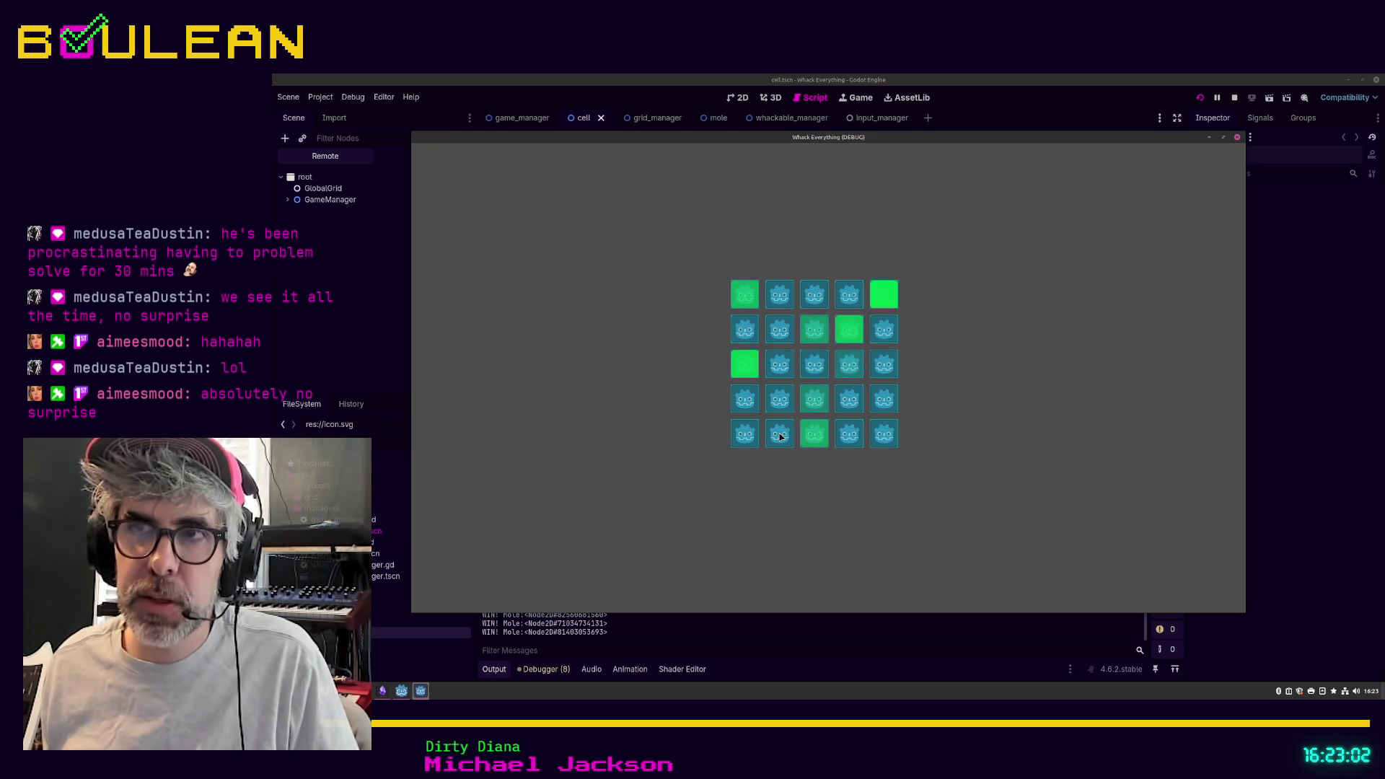
click(779, 435)
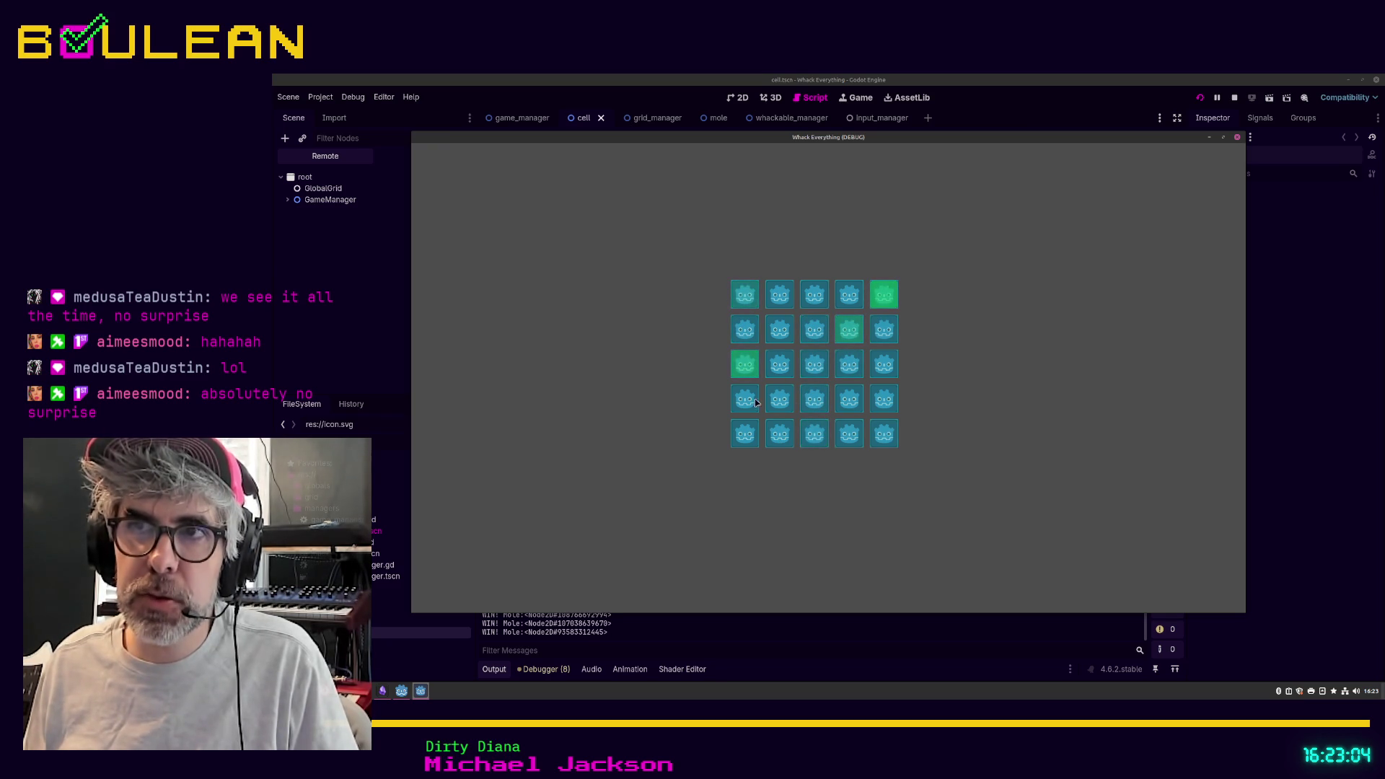
click(736, 428)
click(839, 355)
click(772, 430)
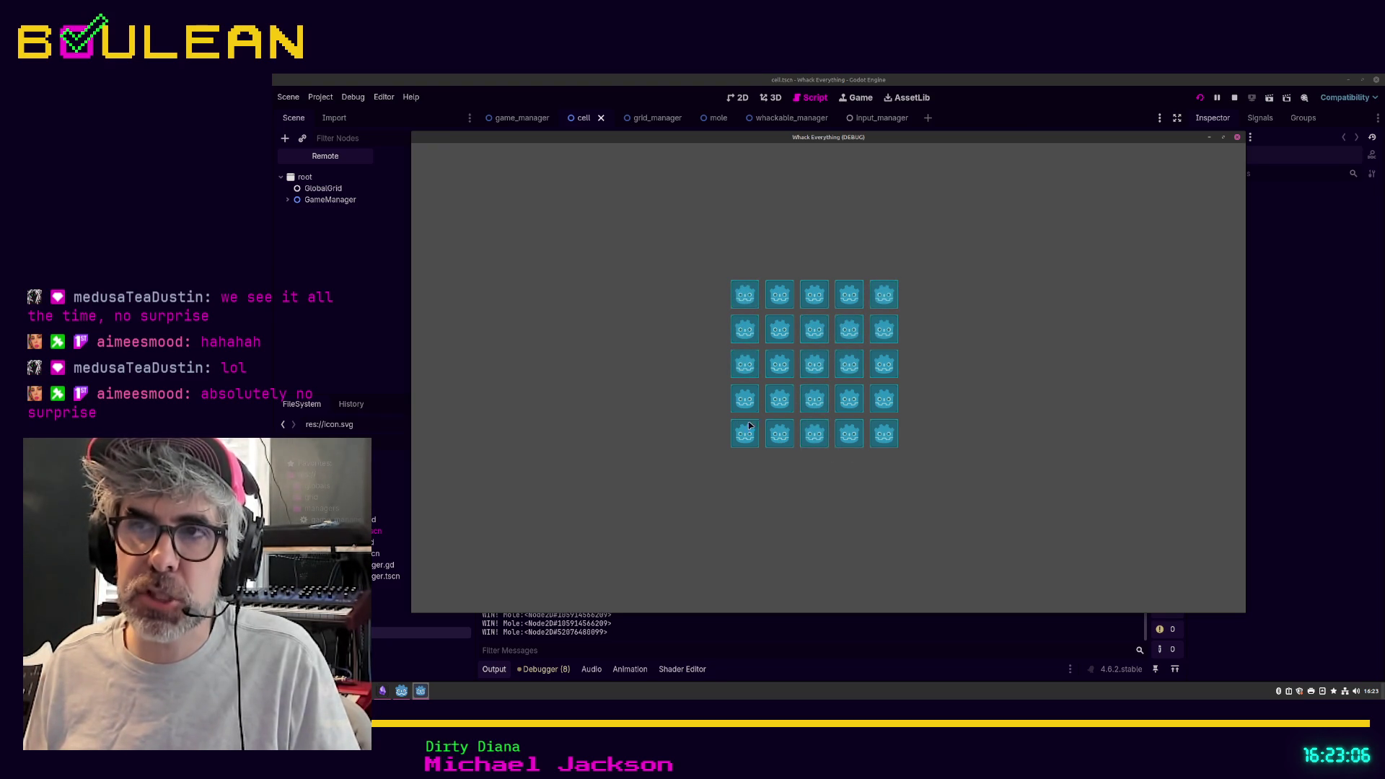
click(811, 433)
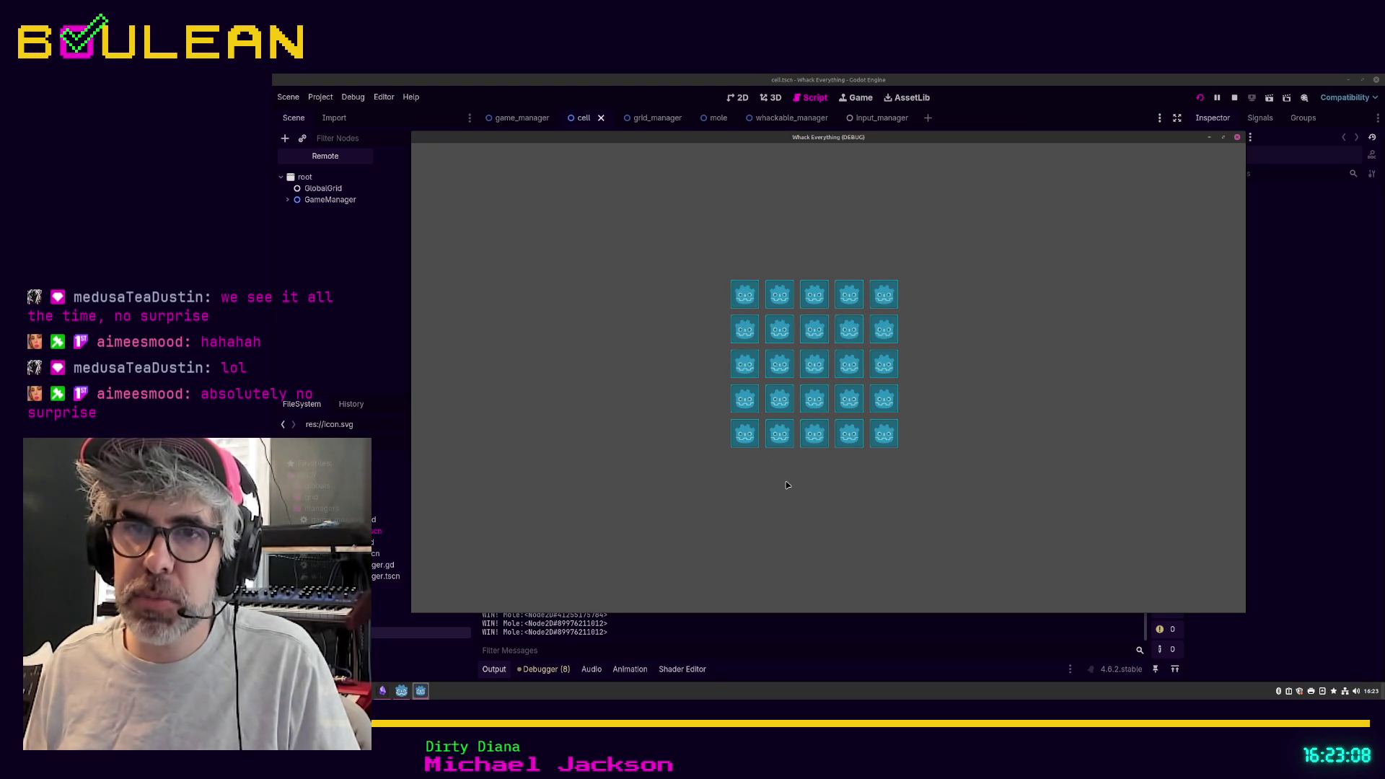
click(788, 446)
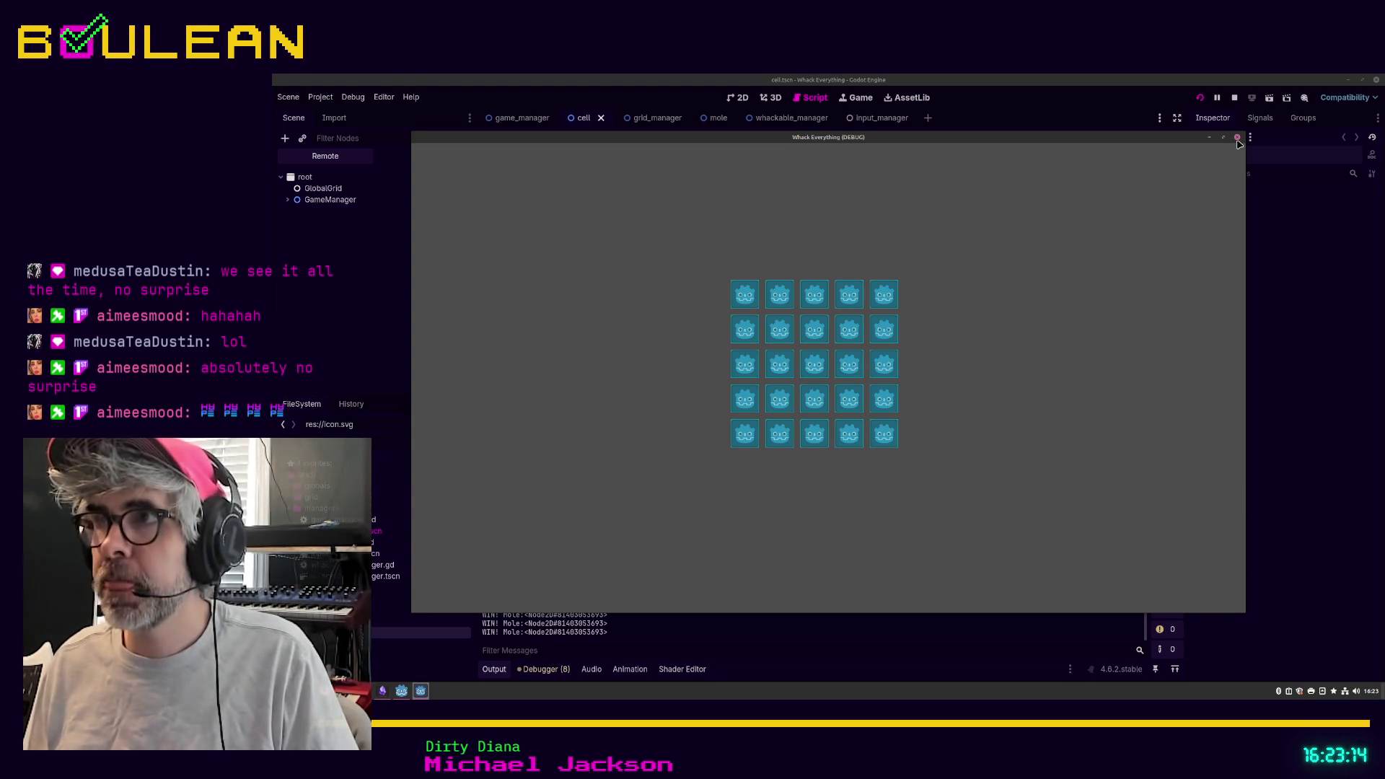
click(1237, 137)
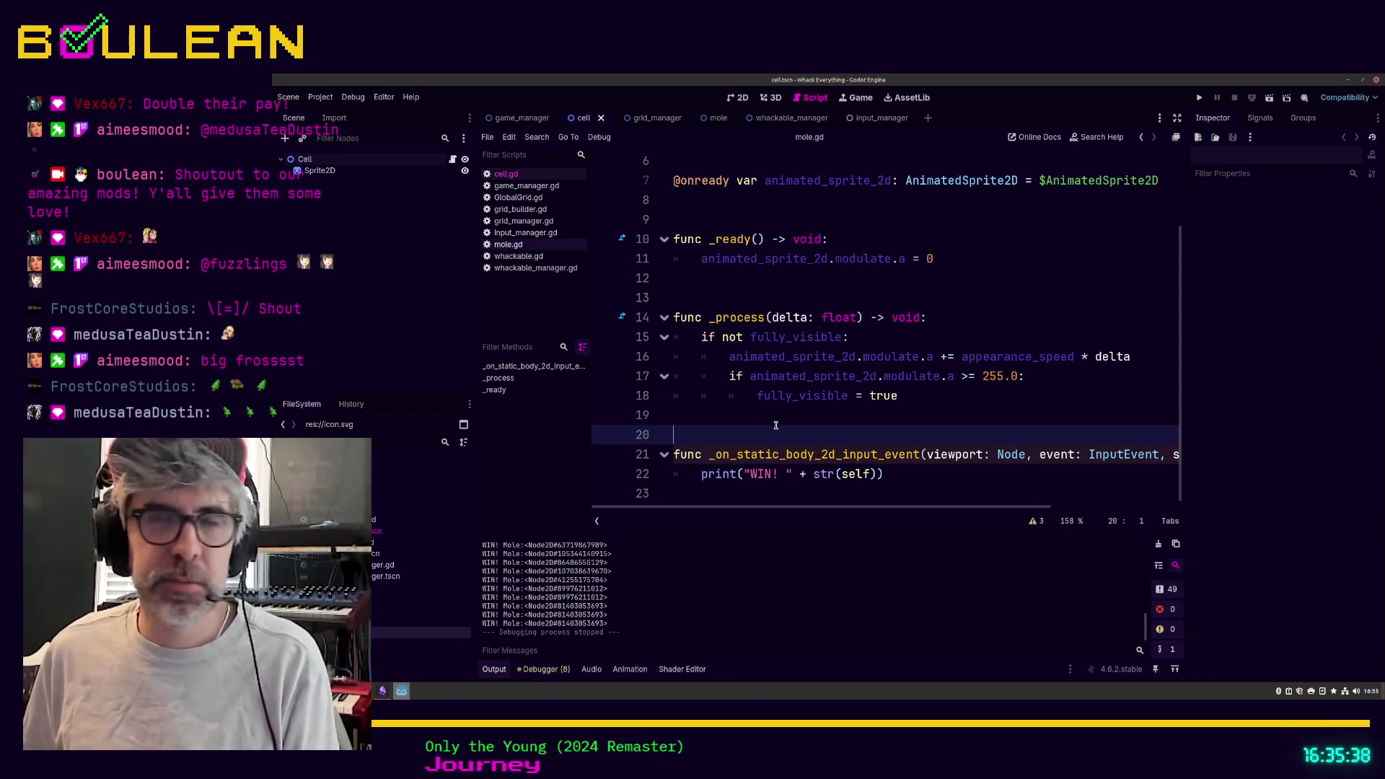
Step: Run the project to test the finished mole fade-in and WIN-on-click code
key(F5)
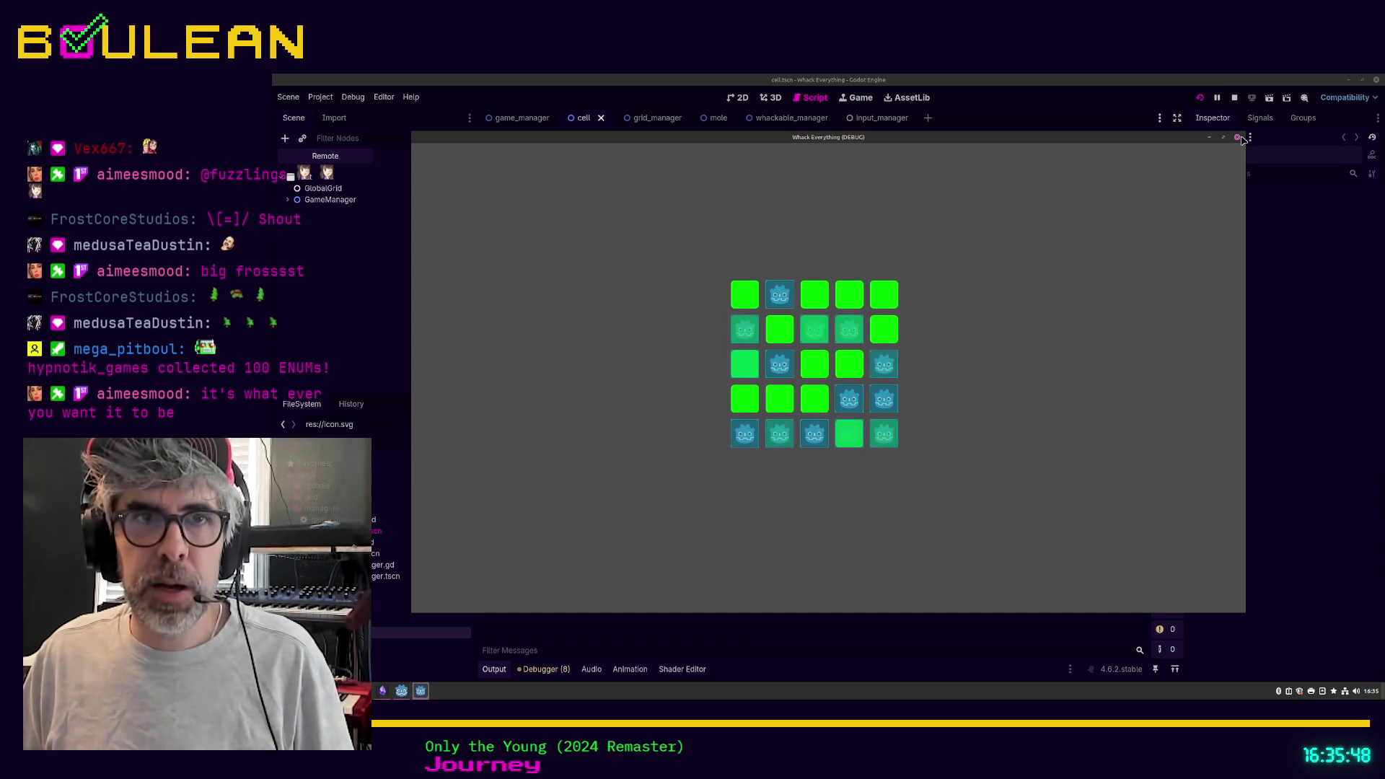
Step: Whack four moles to print 'WIN! Mole' lines, then close the game window
click(808, 356)
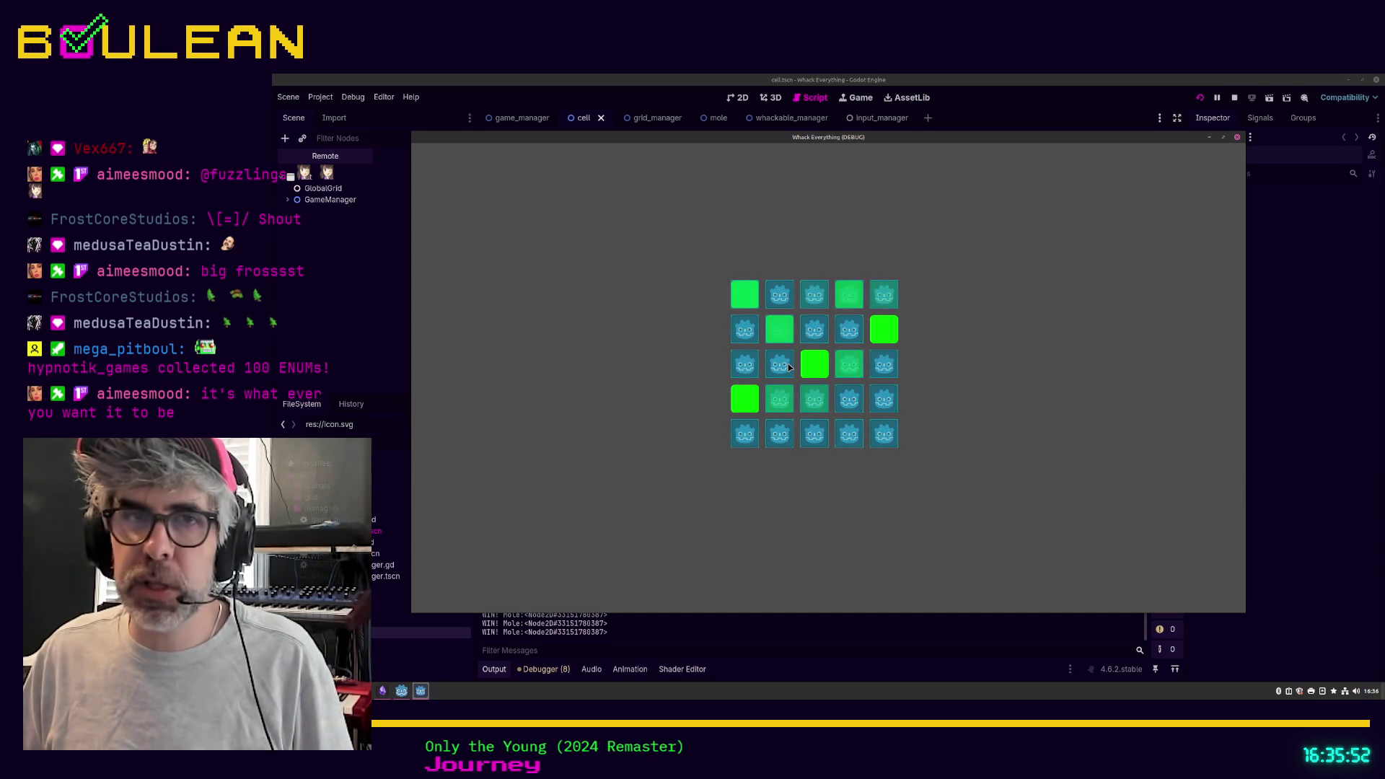
click(781, 375)
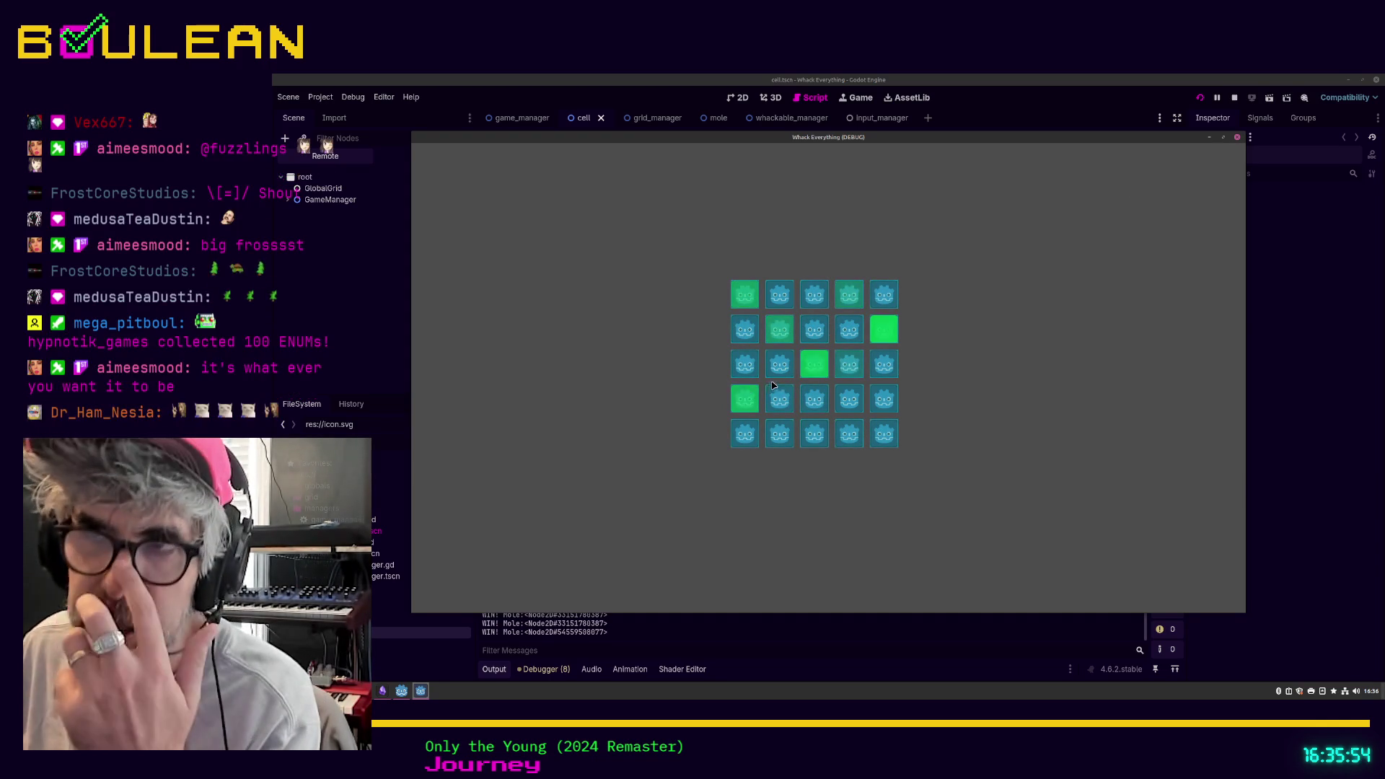
click(779, 380)
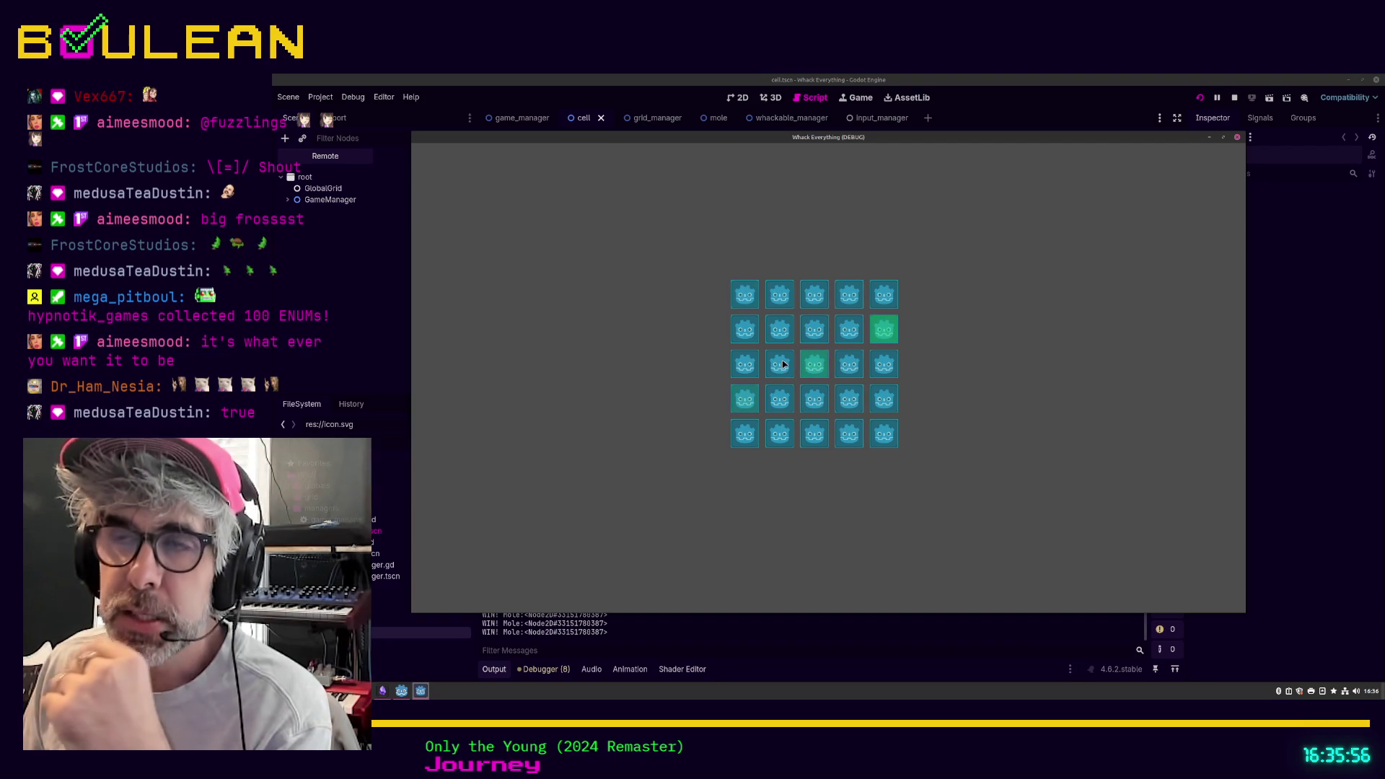
click(735, 381)
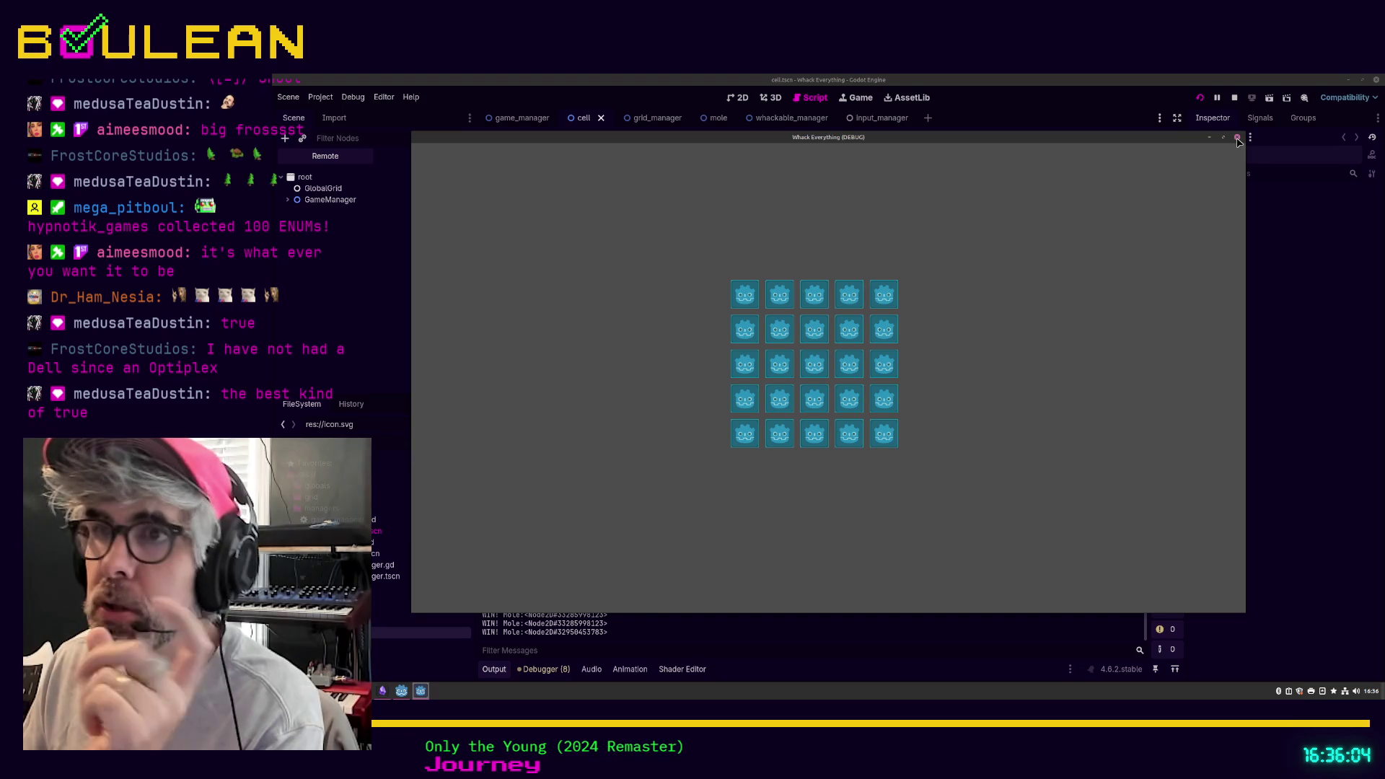
click(1237, 138)
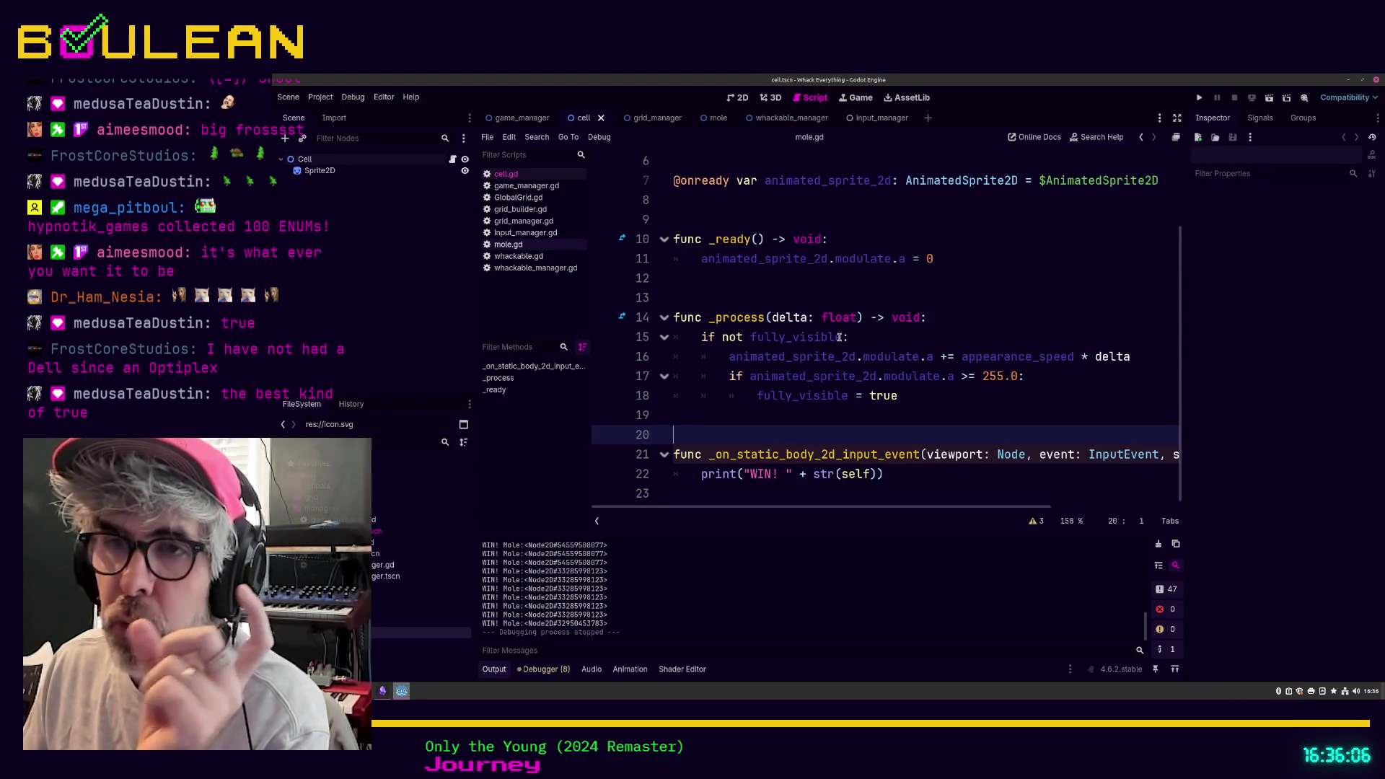
Step: Show the cell scene's green Sprite2D square in the 2D editor with Ctrl+F1
mouse_move(838, 337)
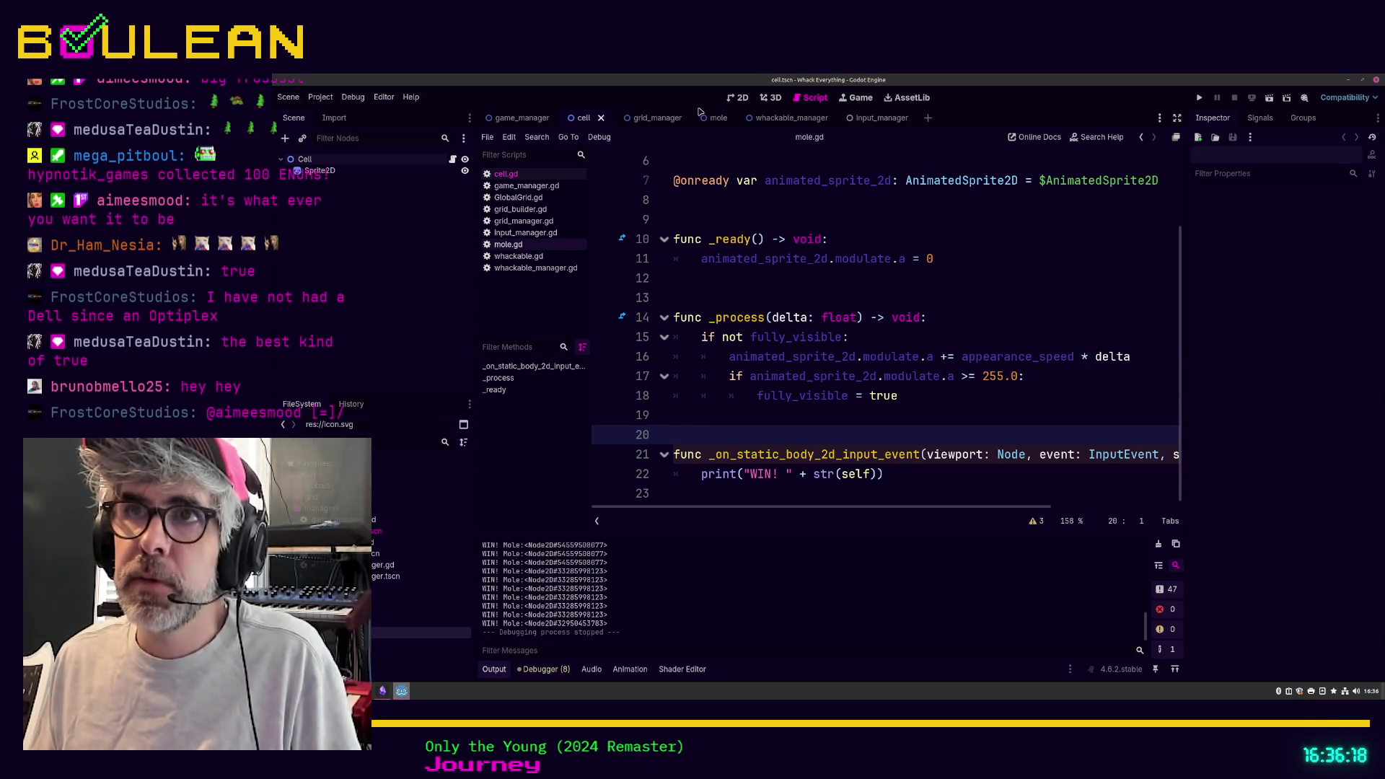
key(ctrl+F1)
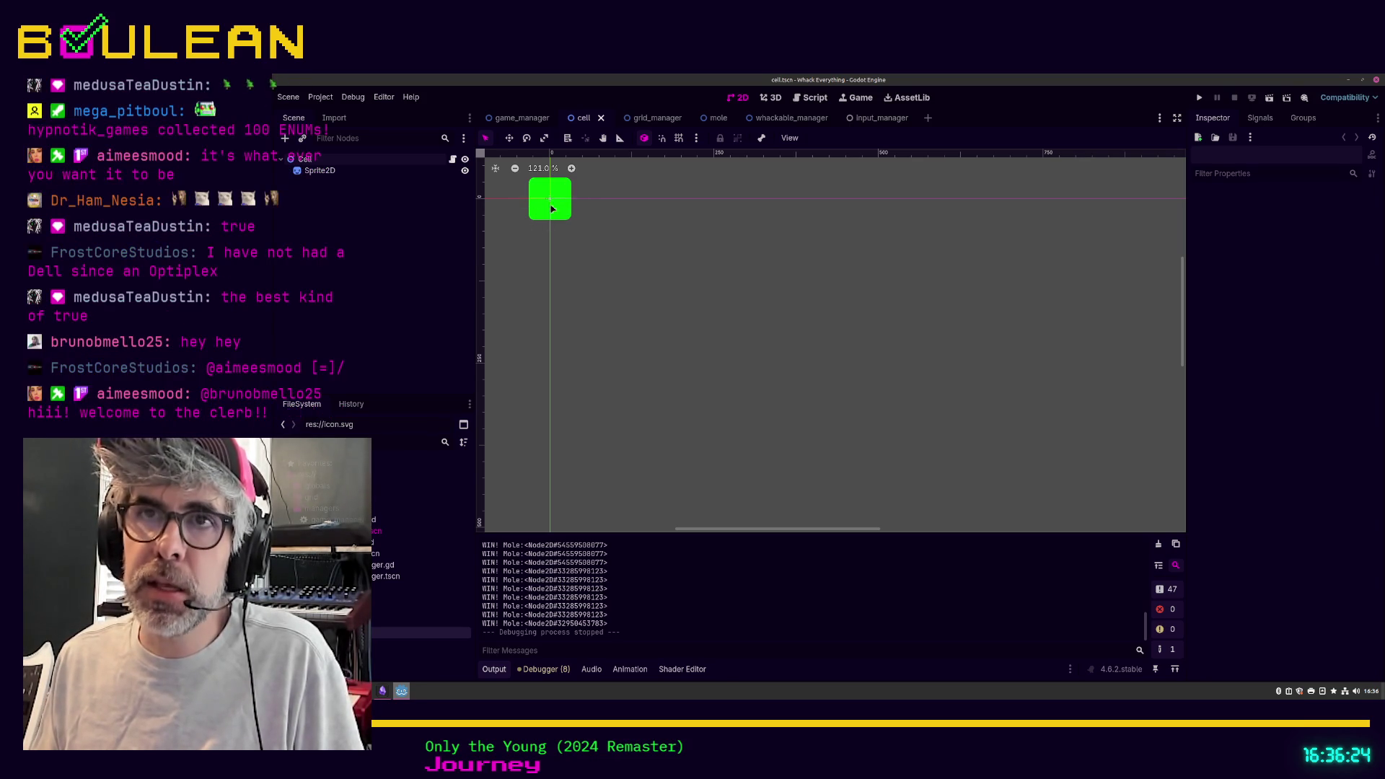
Step: Select then deselect the cell's Sprite2D node, and return to the mole script code
click(325, 172)
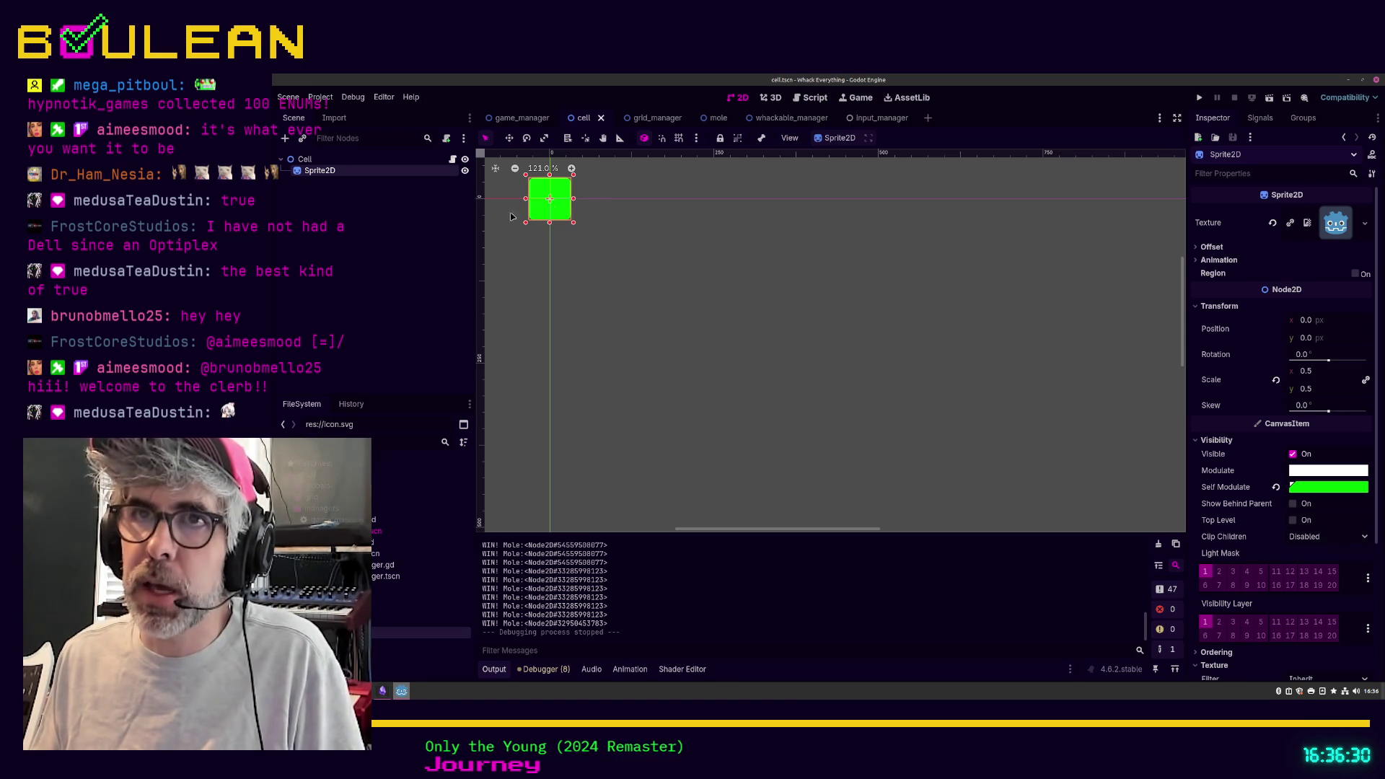
click(624, 274)
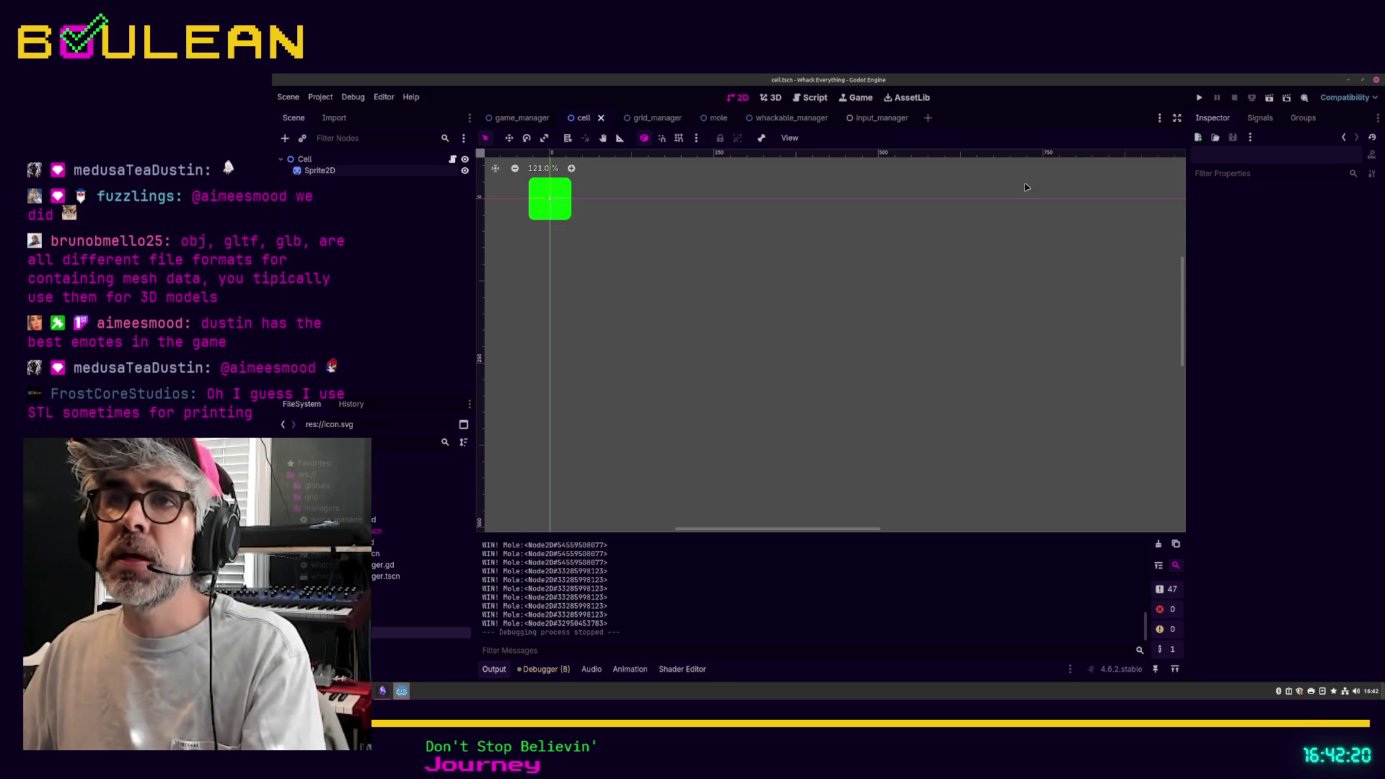
click(826, 99)
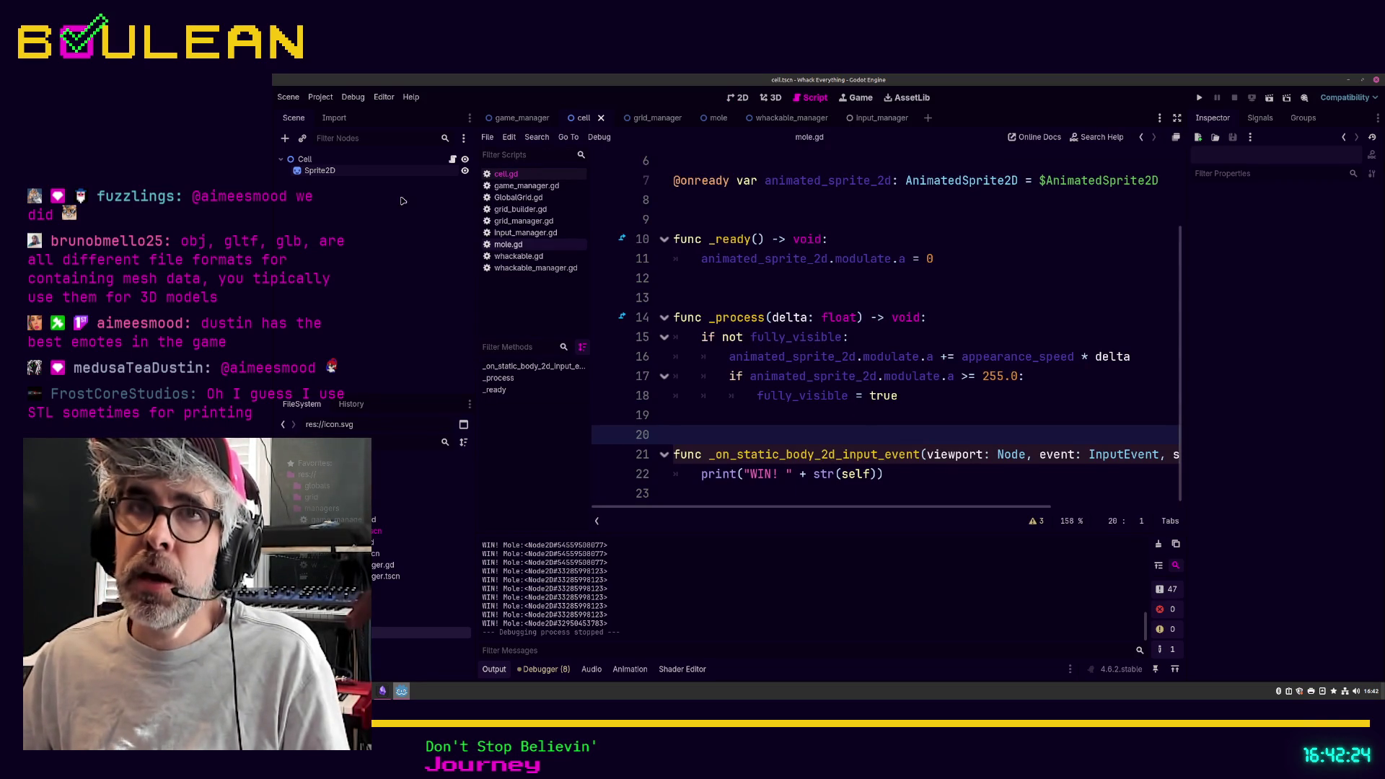
Step: Close and reopen mole.tscn from the FileSystem dock, then inspect its attached mole.gd script
click(718, 119)
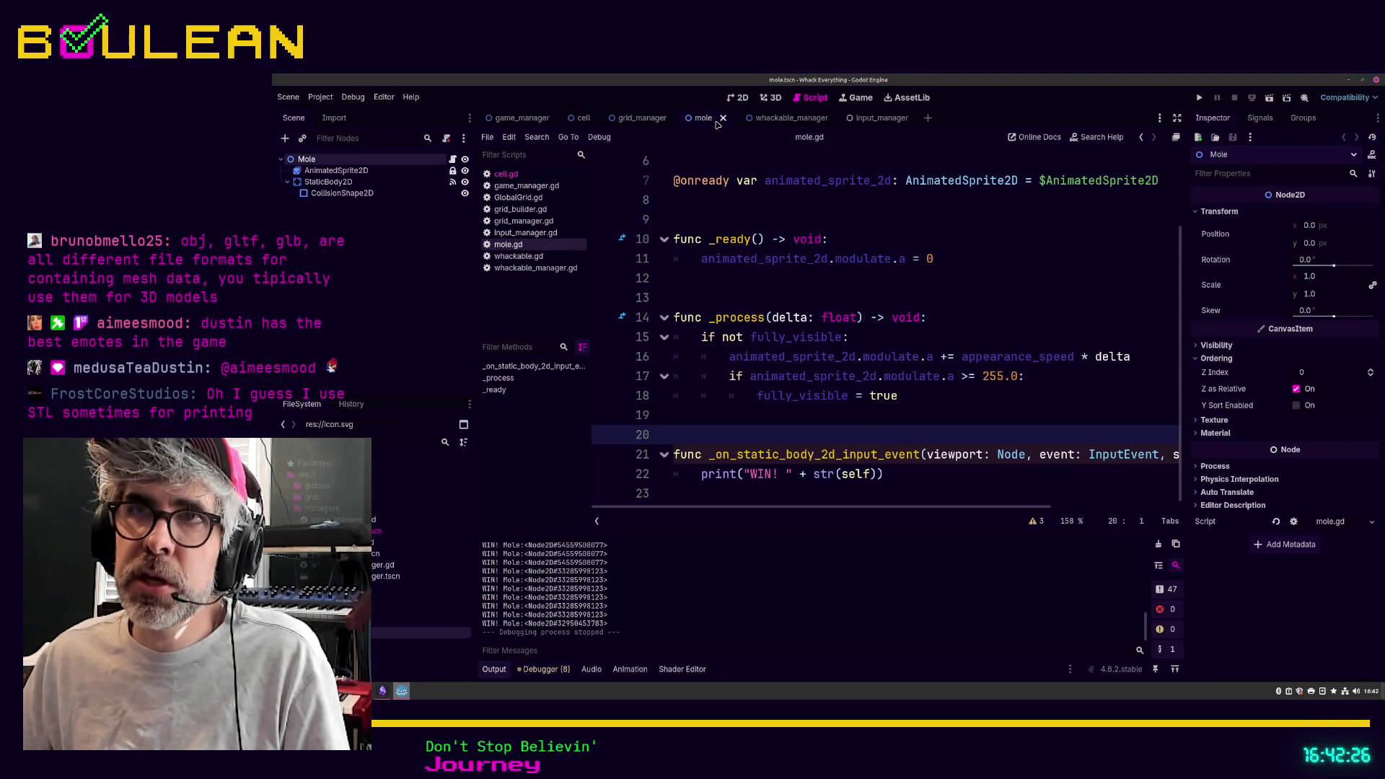
middle_click(711, 119)
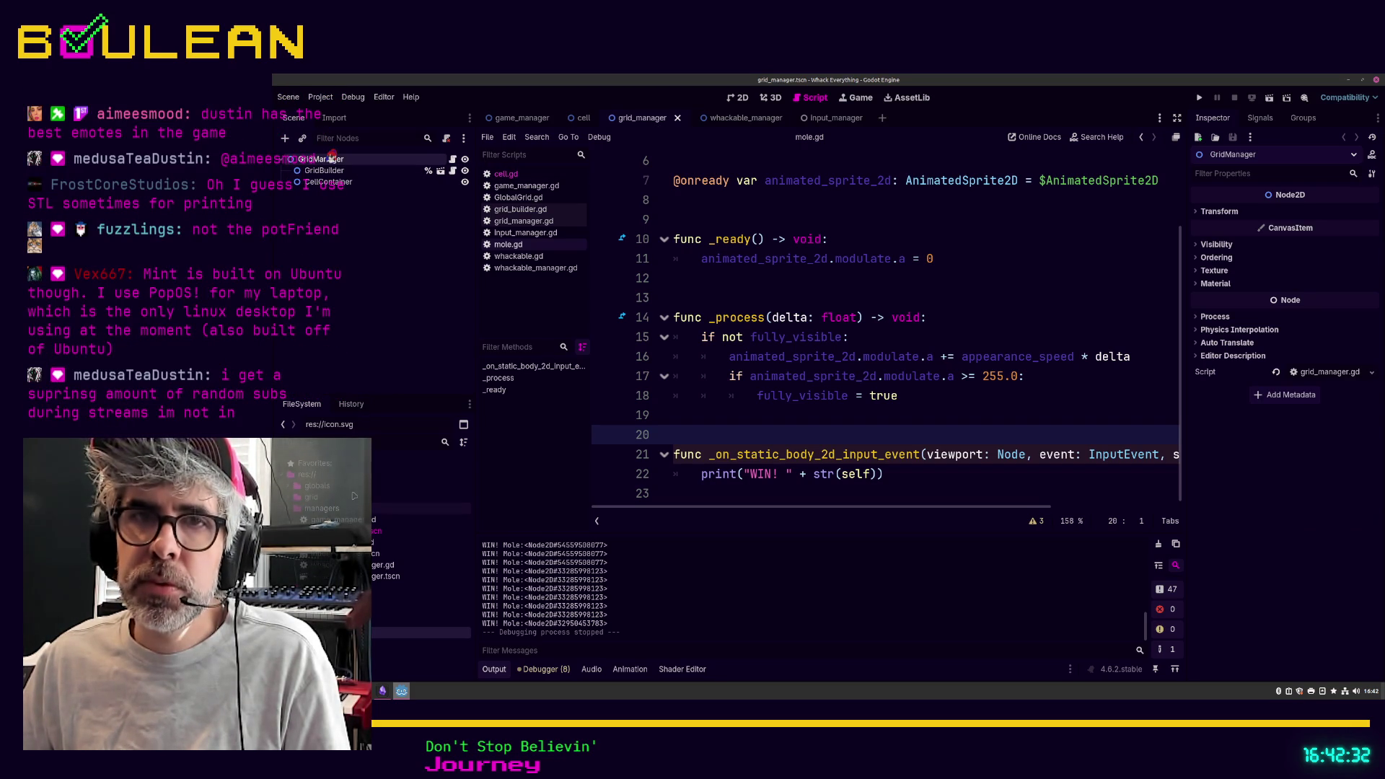
double_click(418, 610)
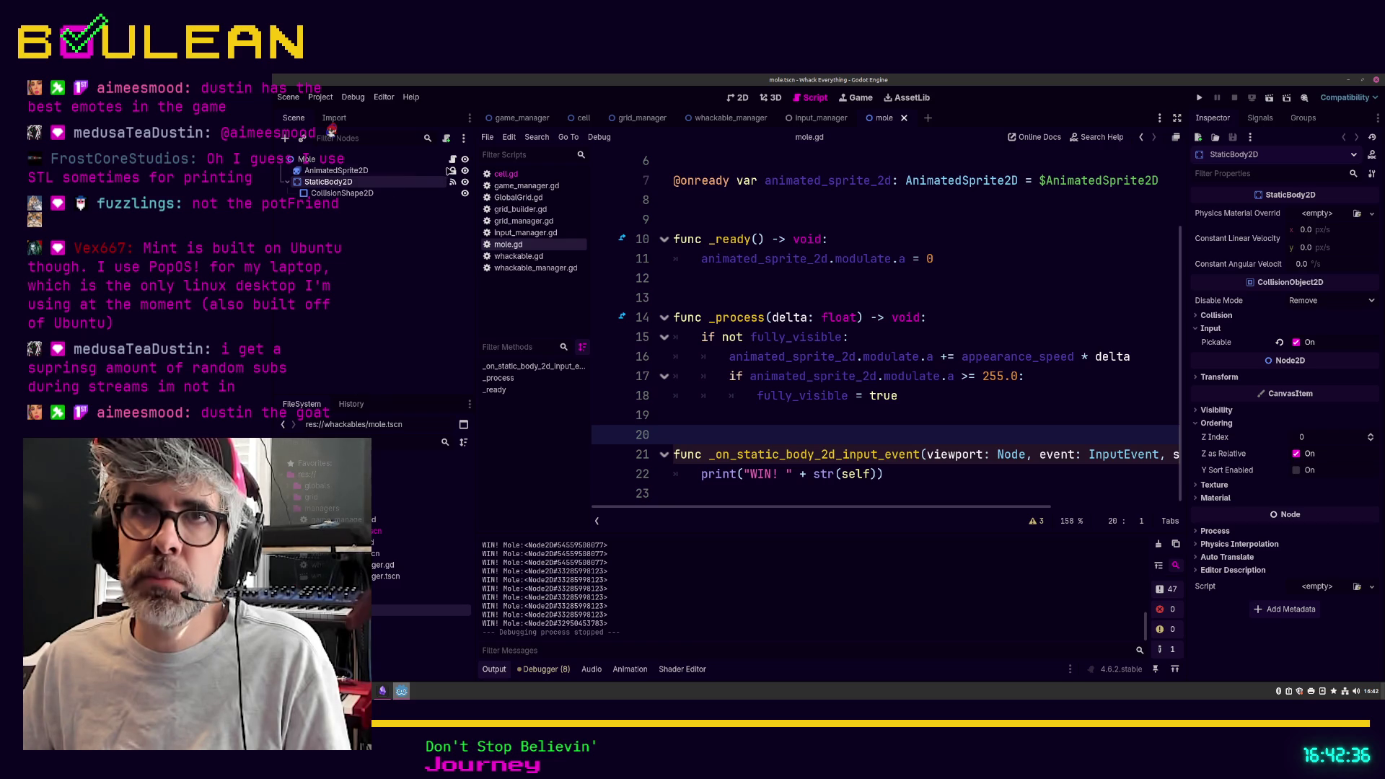
click(453, 162)
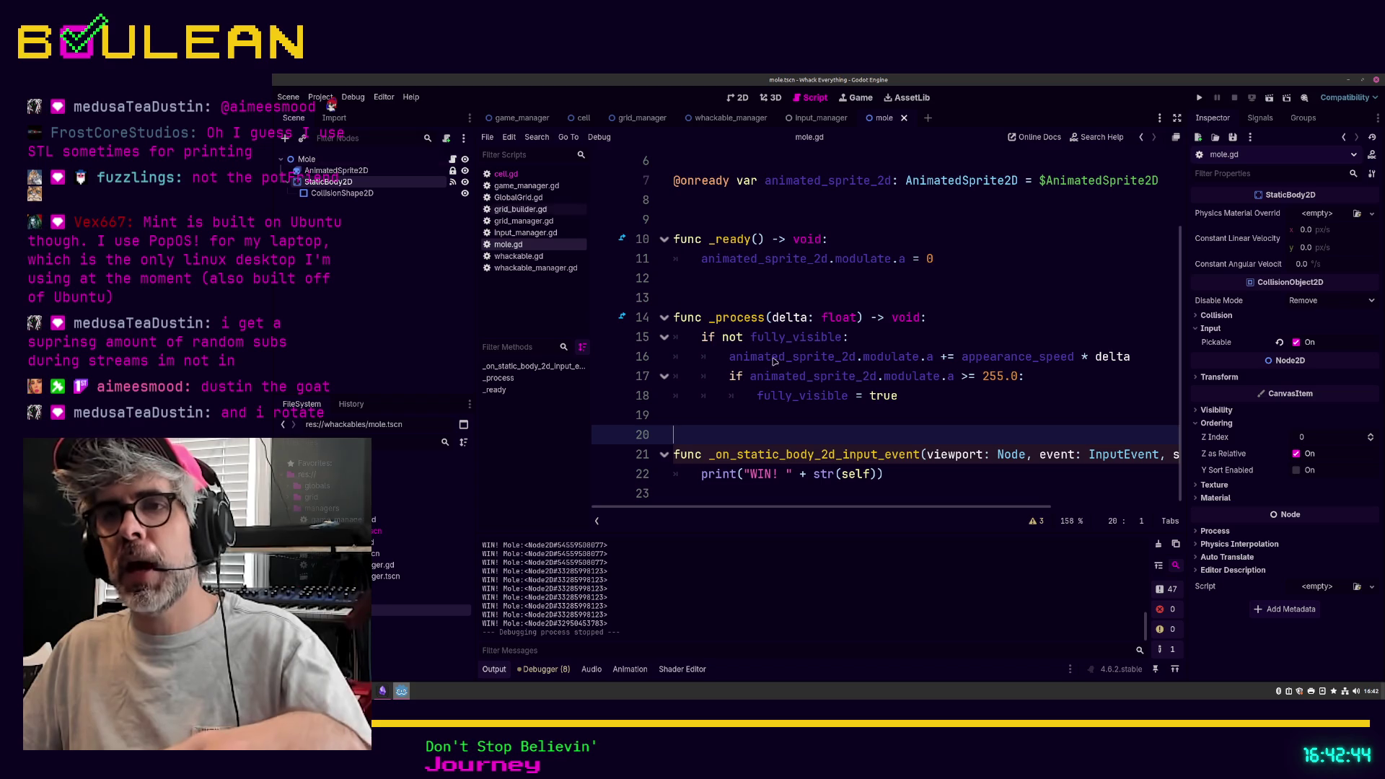
scroll(769, 356, up, 2)
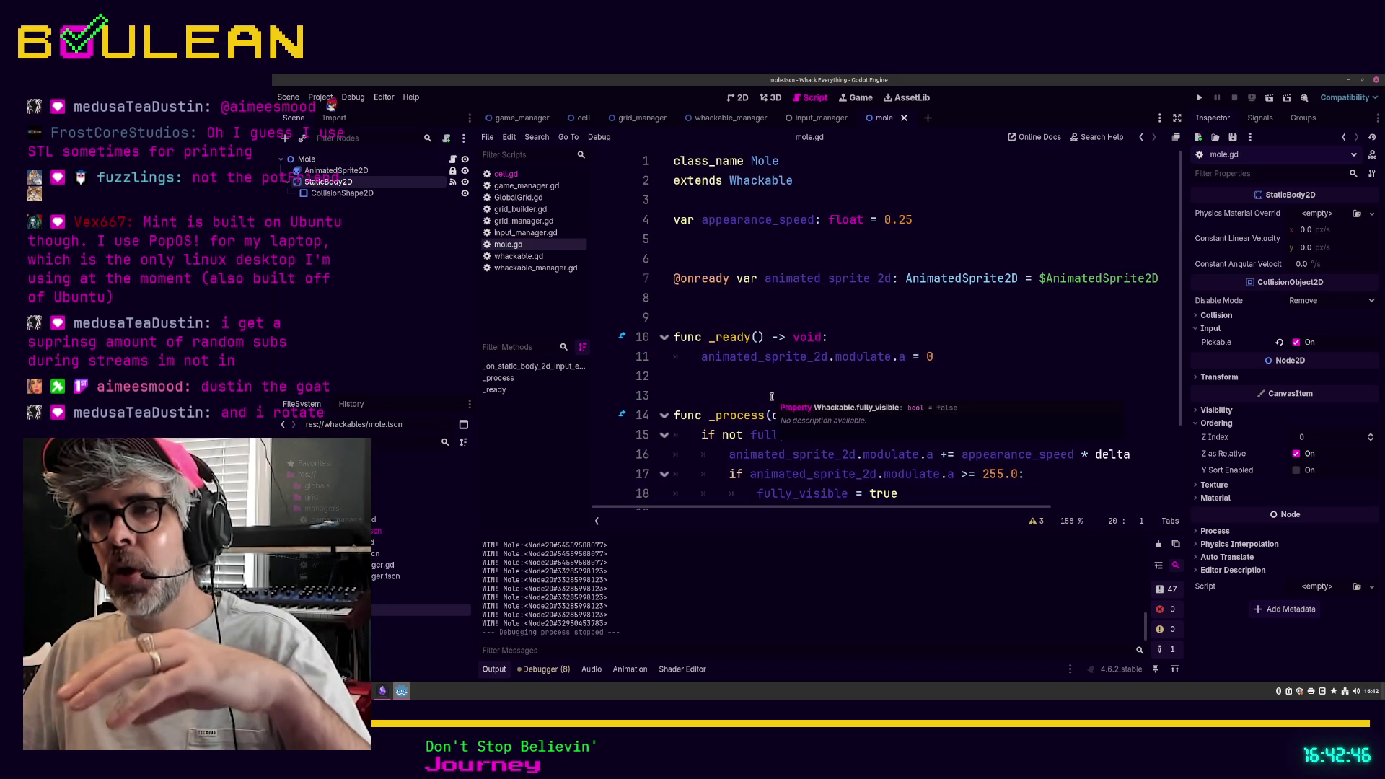
scroll(771, 396, down, 2)
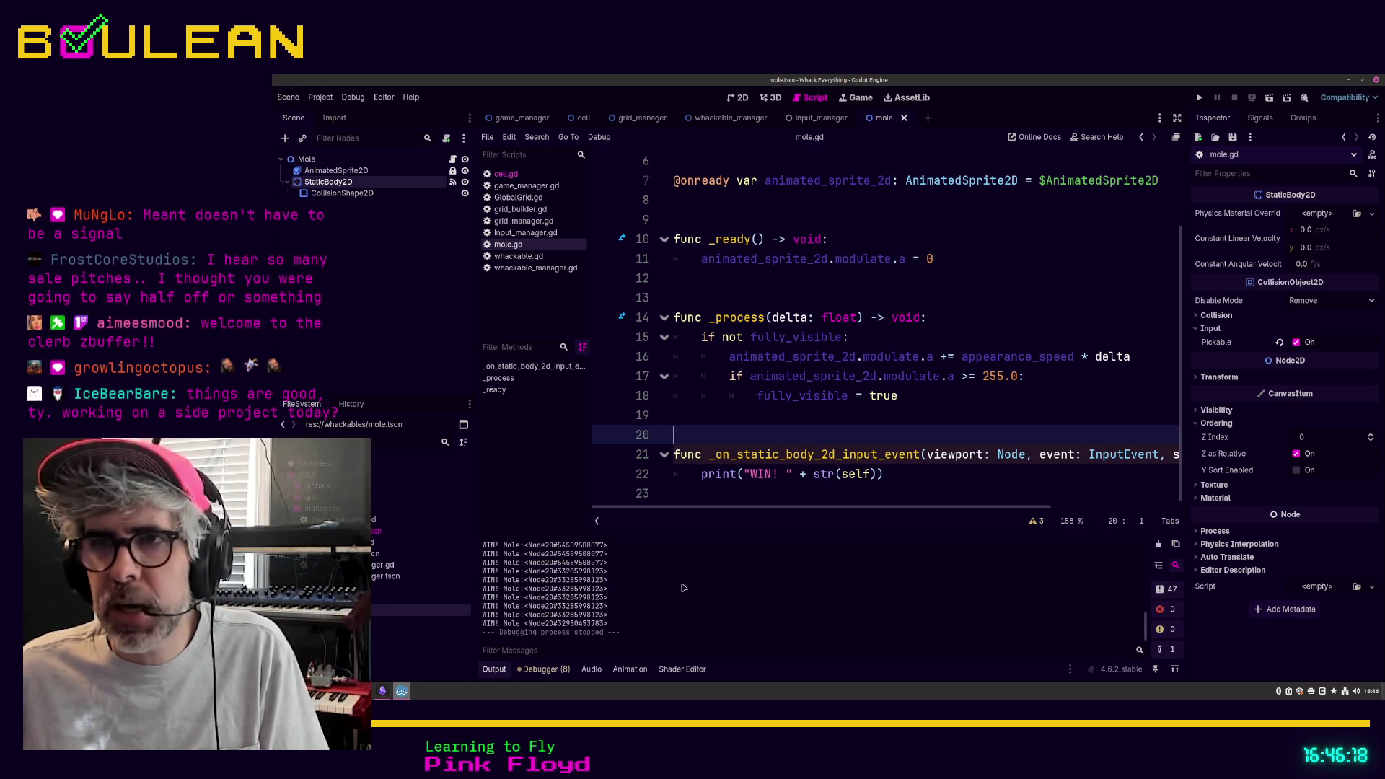
click(770, 496)
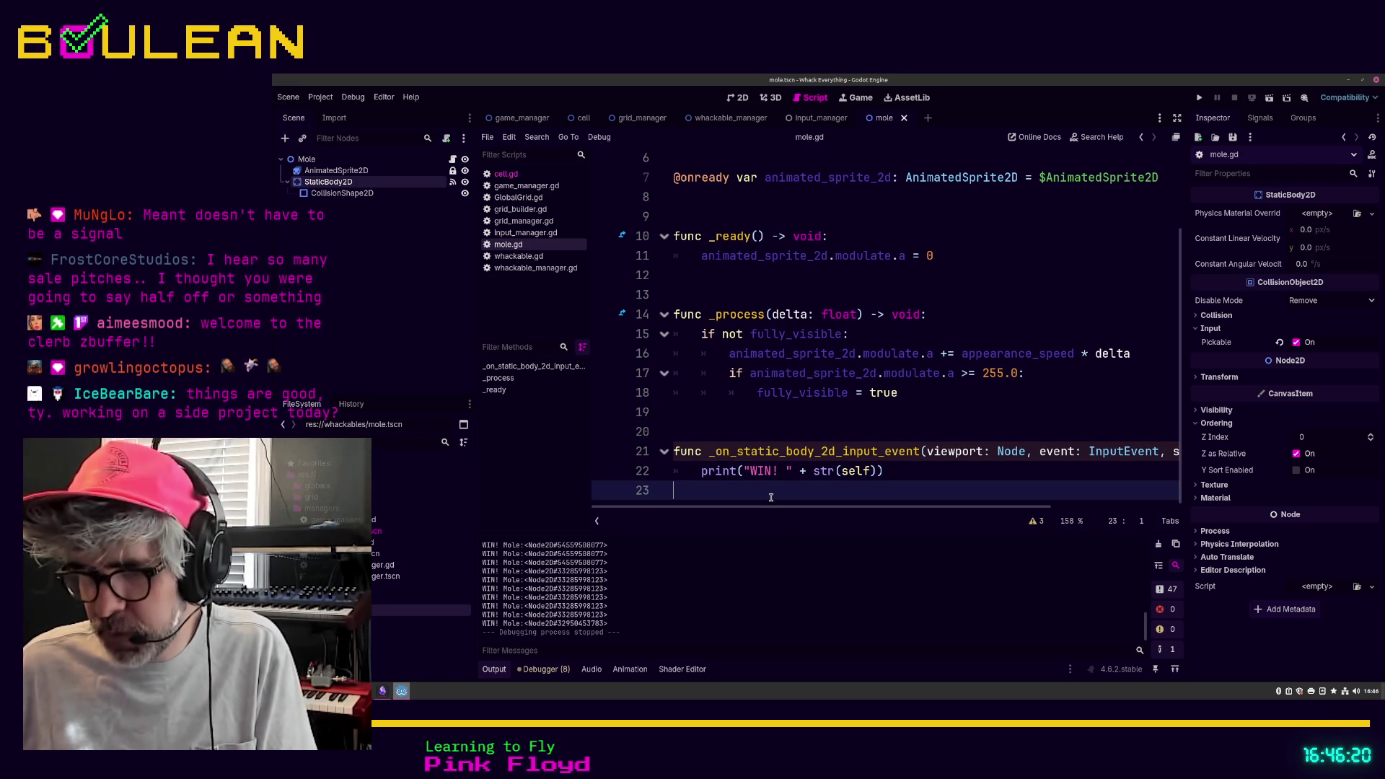
key(Print)
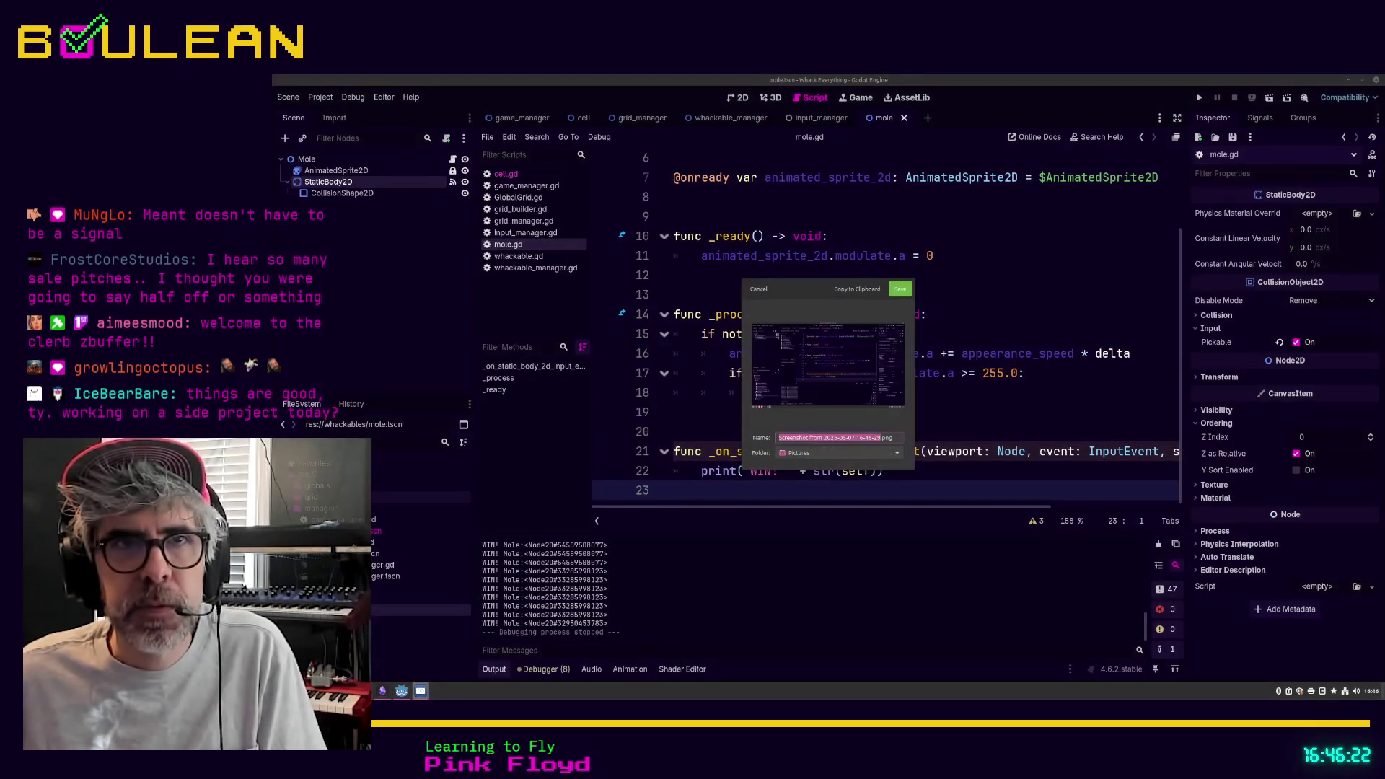
click(760, 290)
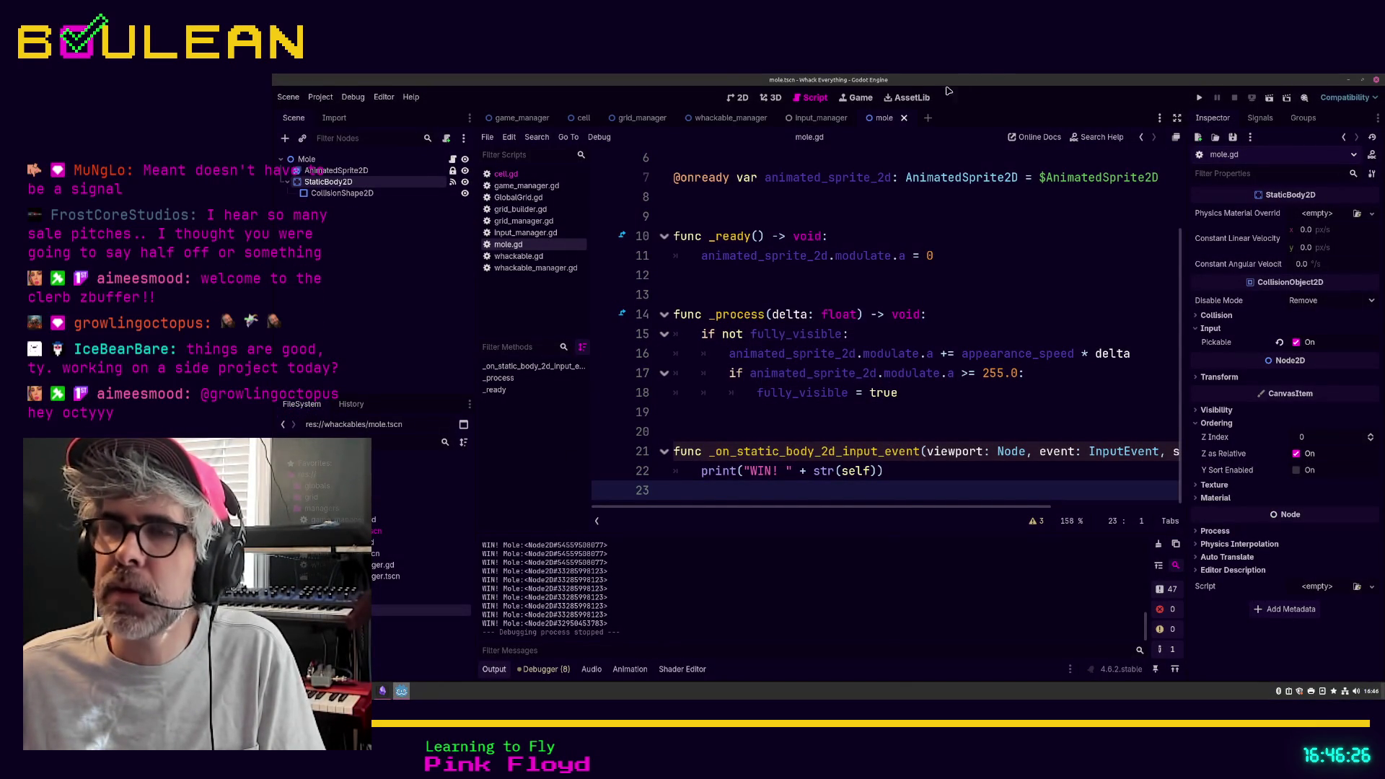
scroll(767, 295, up, 2)
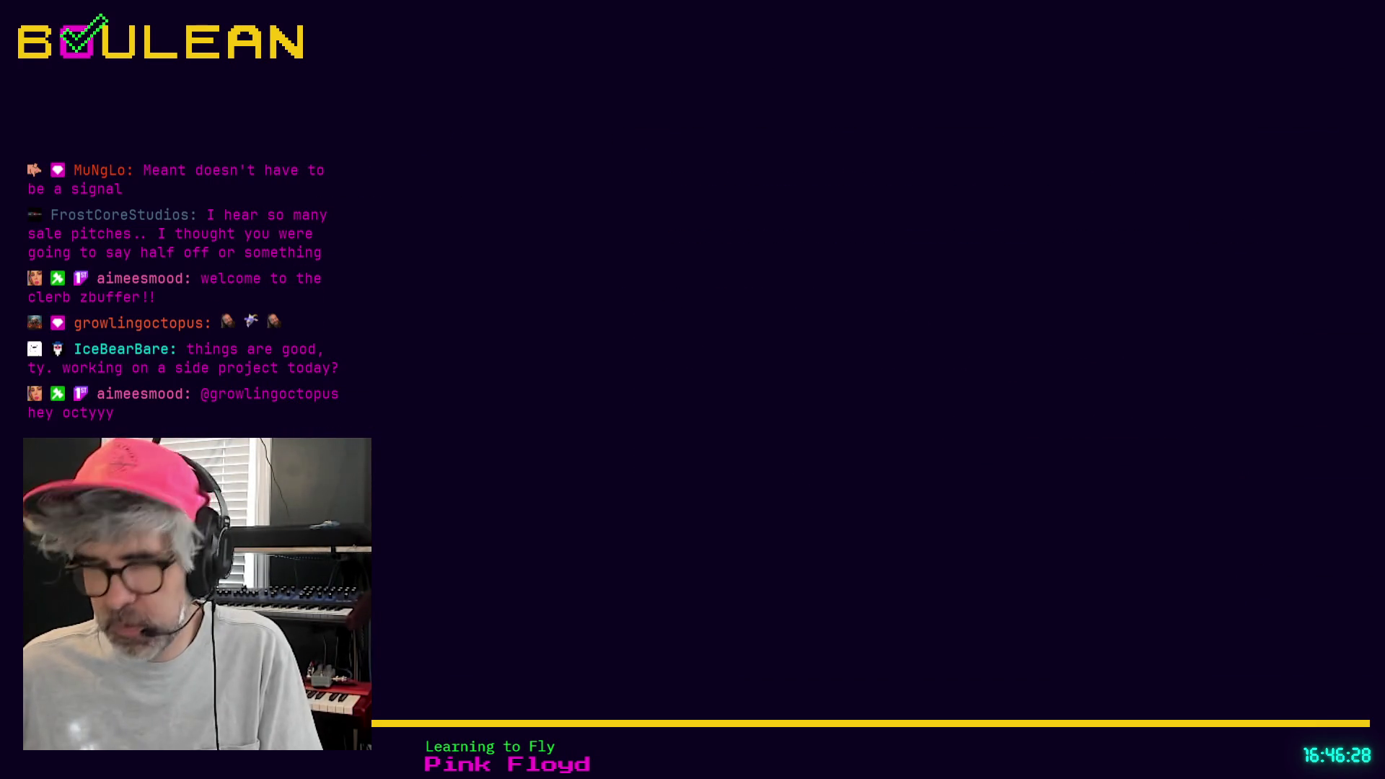
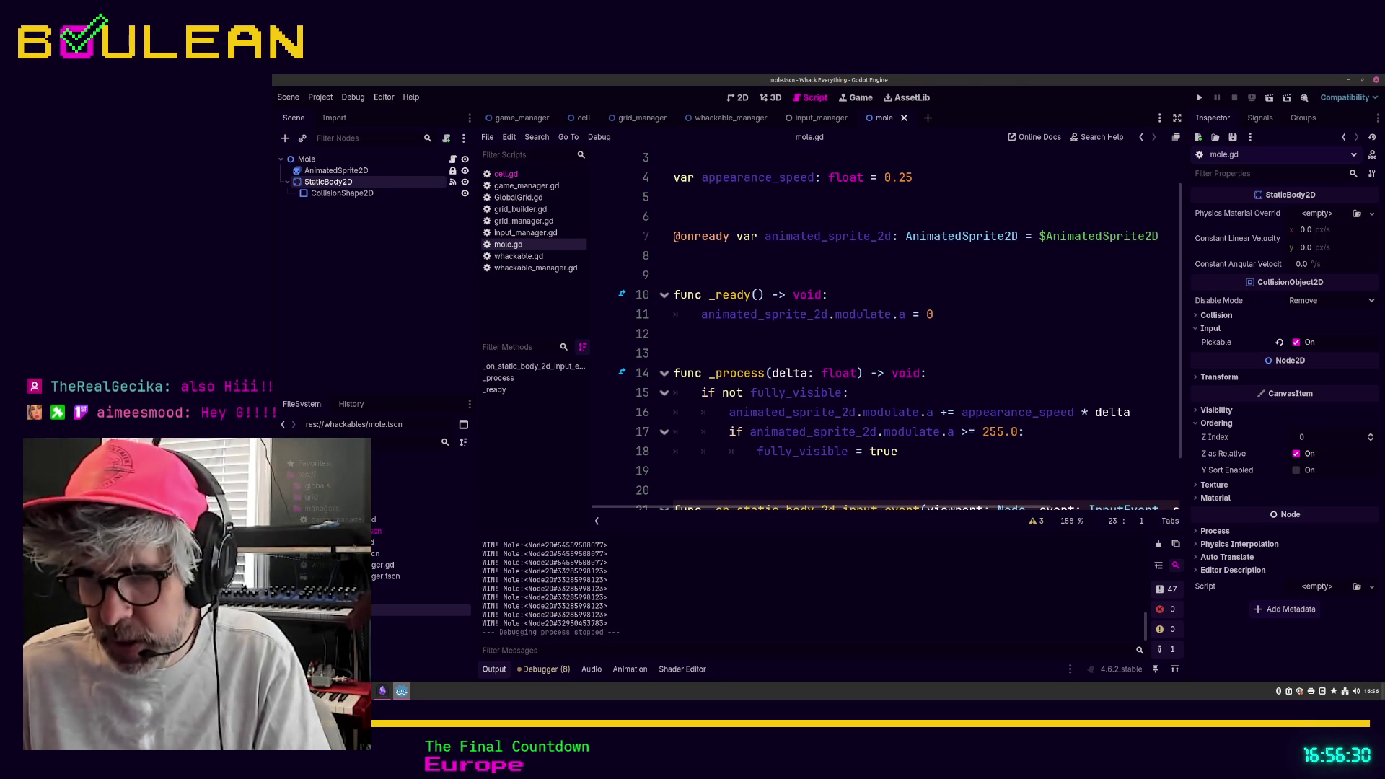
Step: Screenshot the mole.gd script, close the save dialog, and minimize the Godot editor
click(770, 491)
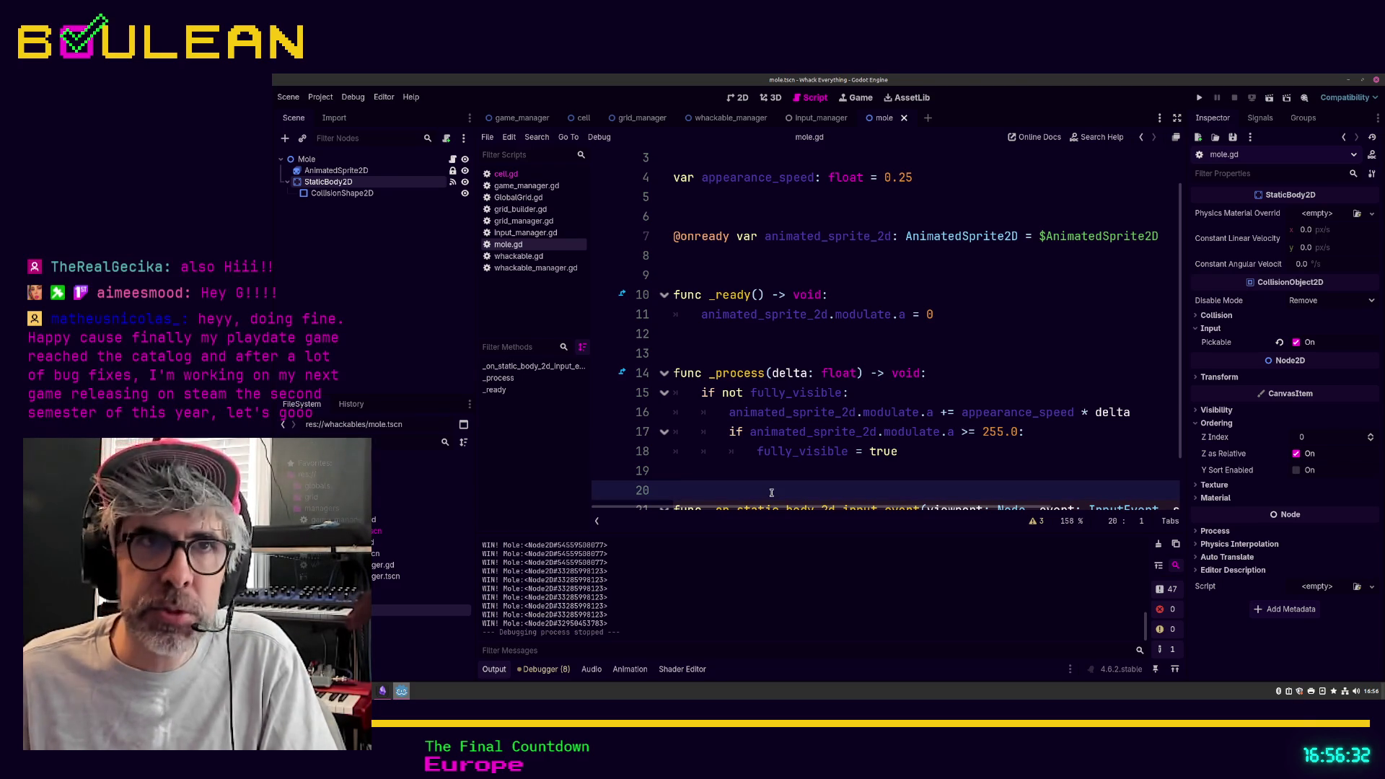
key(Print)
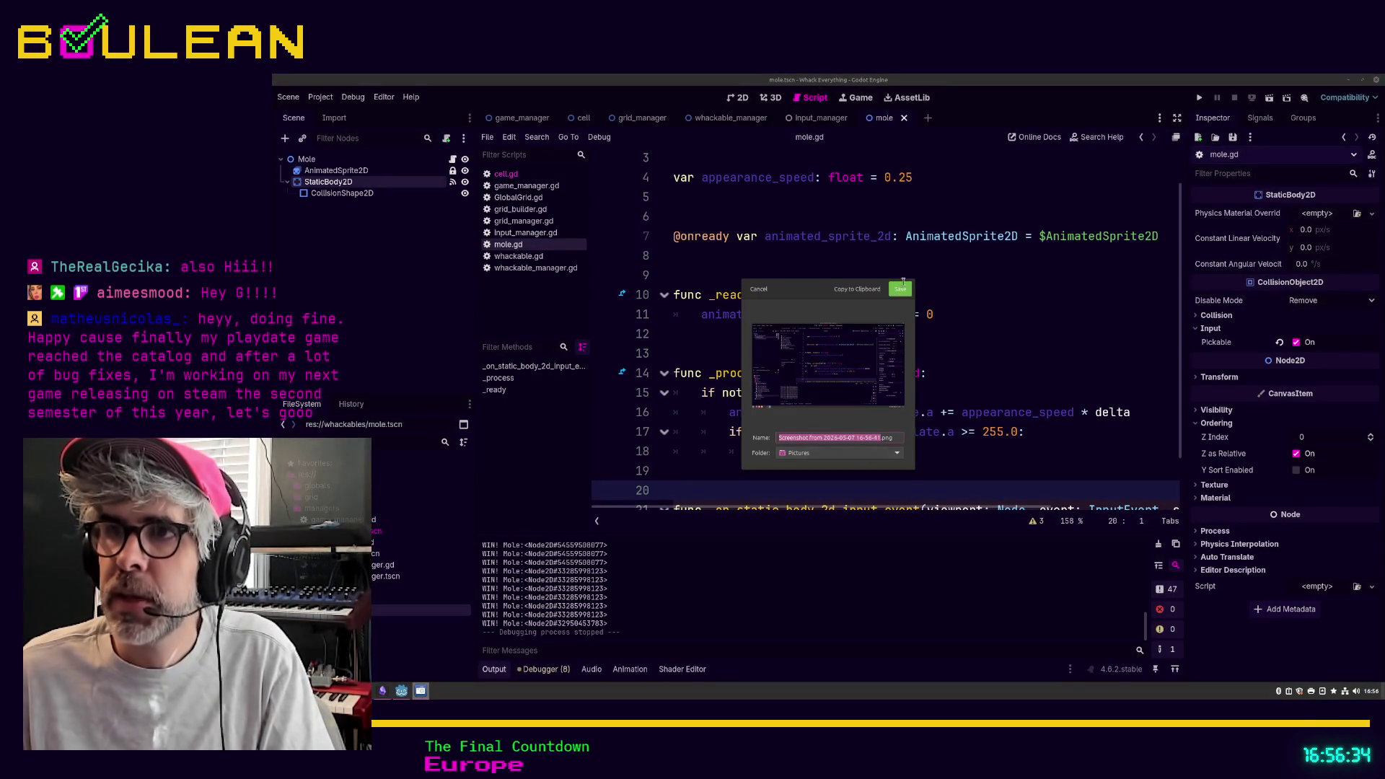
click(759, 289)
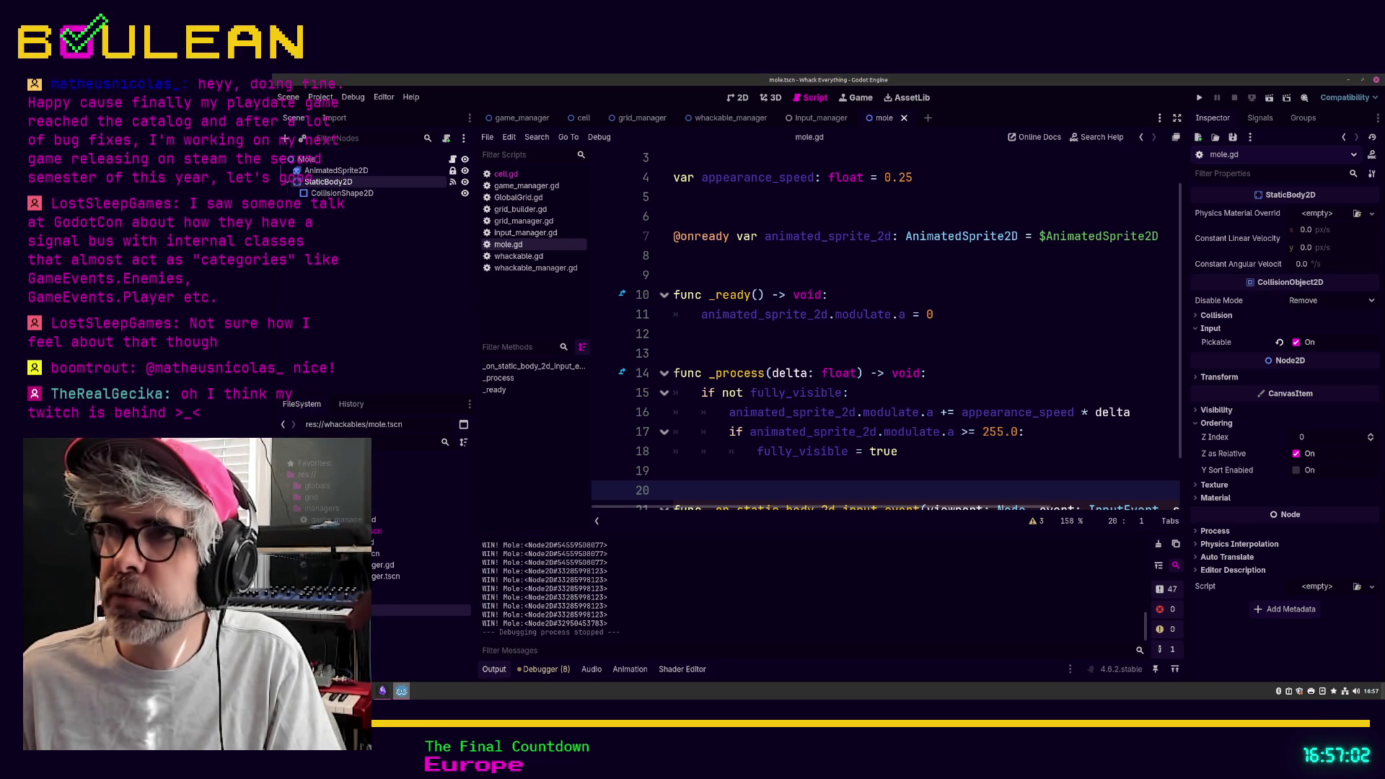
click(1348, 79)
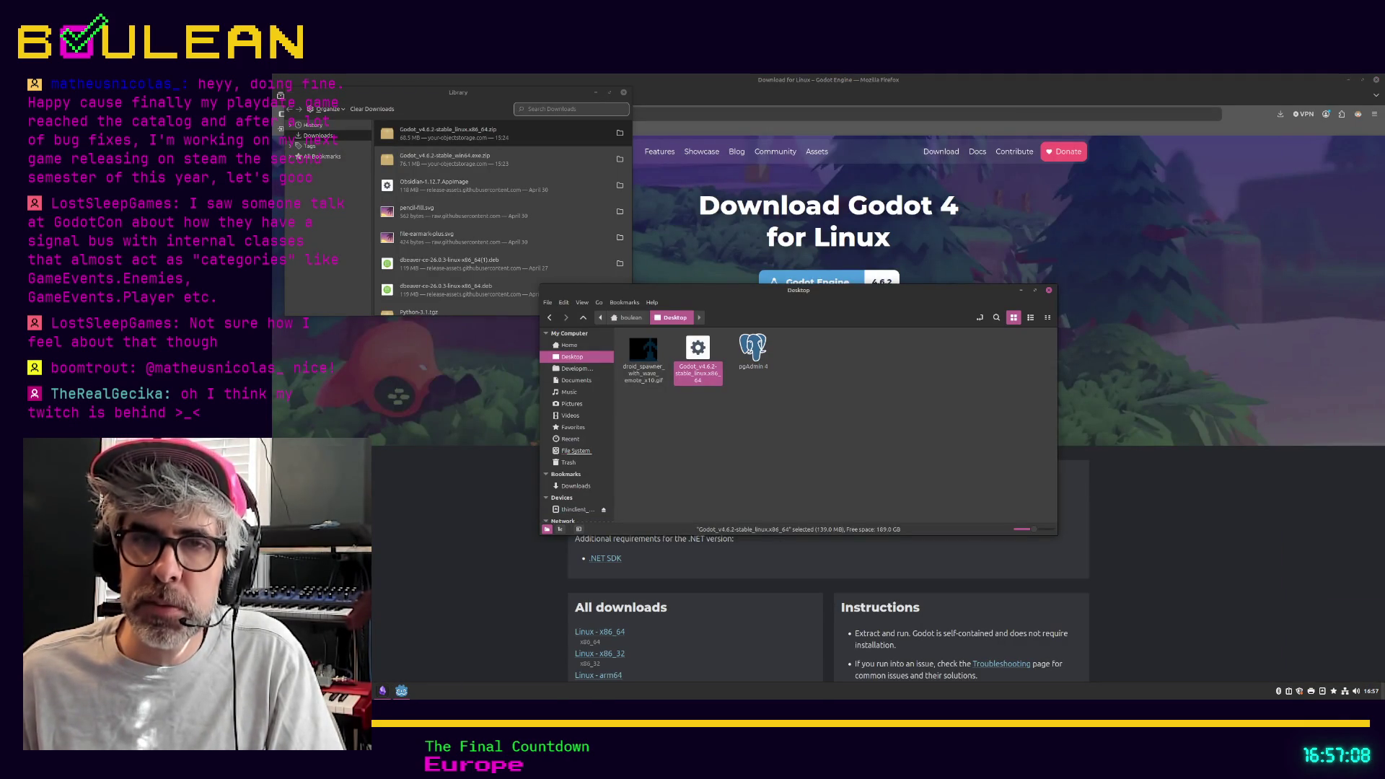
Step: Close Firefox's downloads Library window and search Google for 'neon odyssey'
key(alt+Tab)
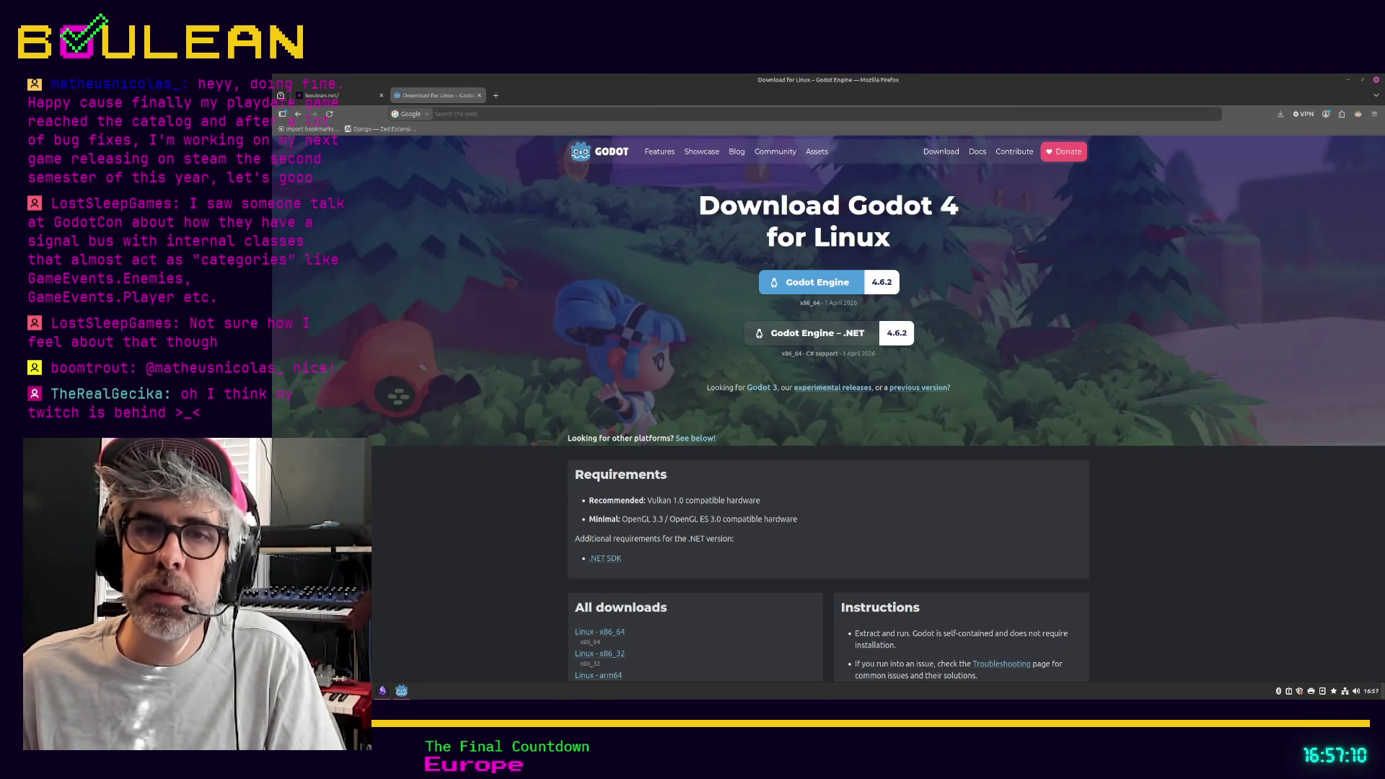
key(alt+Tab)
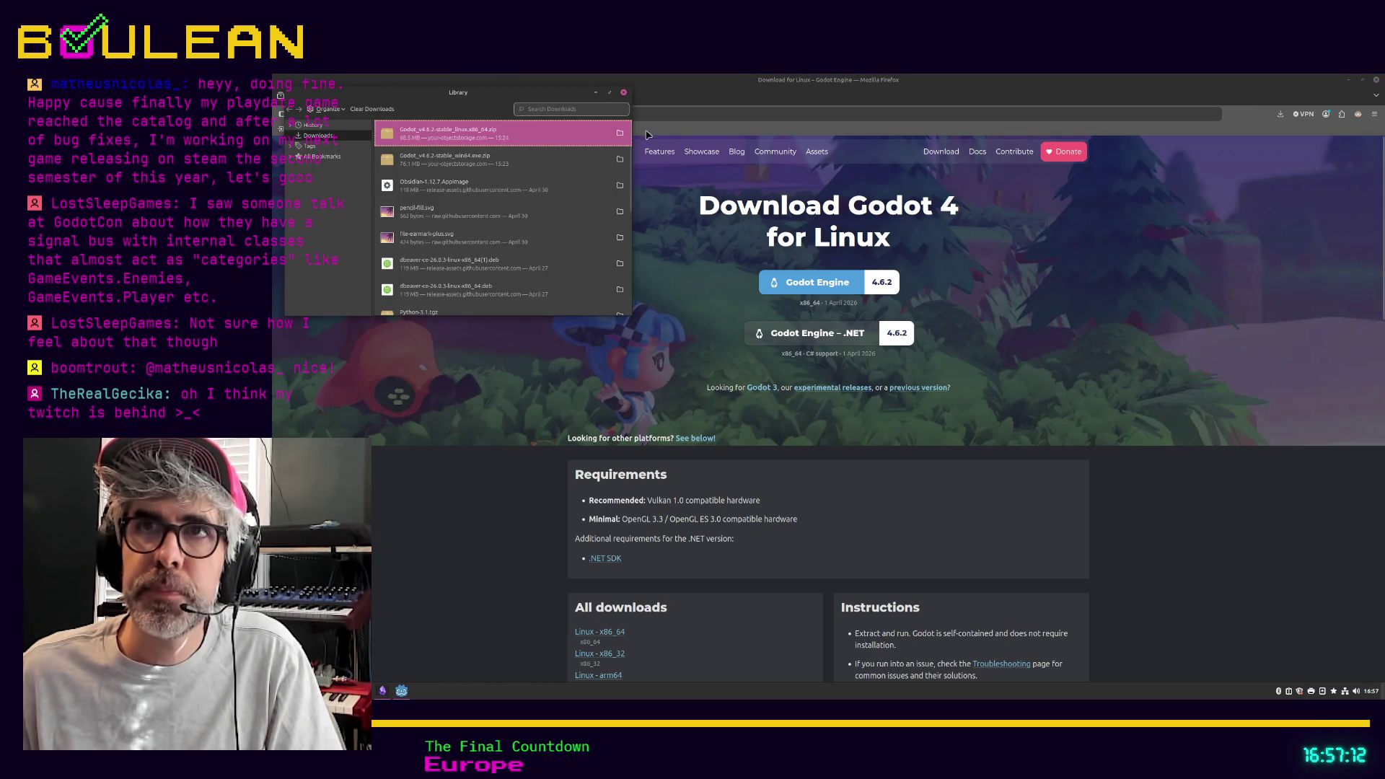
key(ctrl+w)
text(neon)
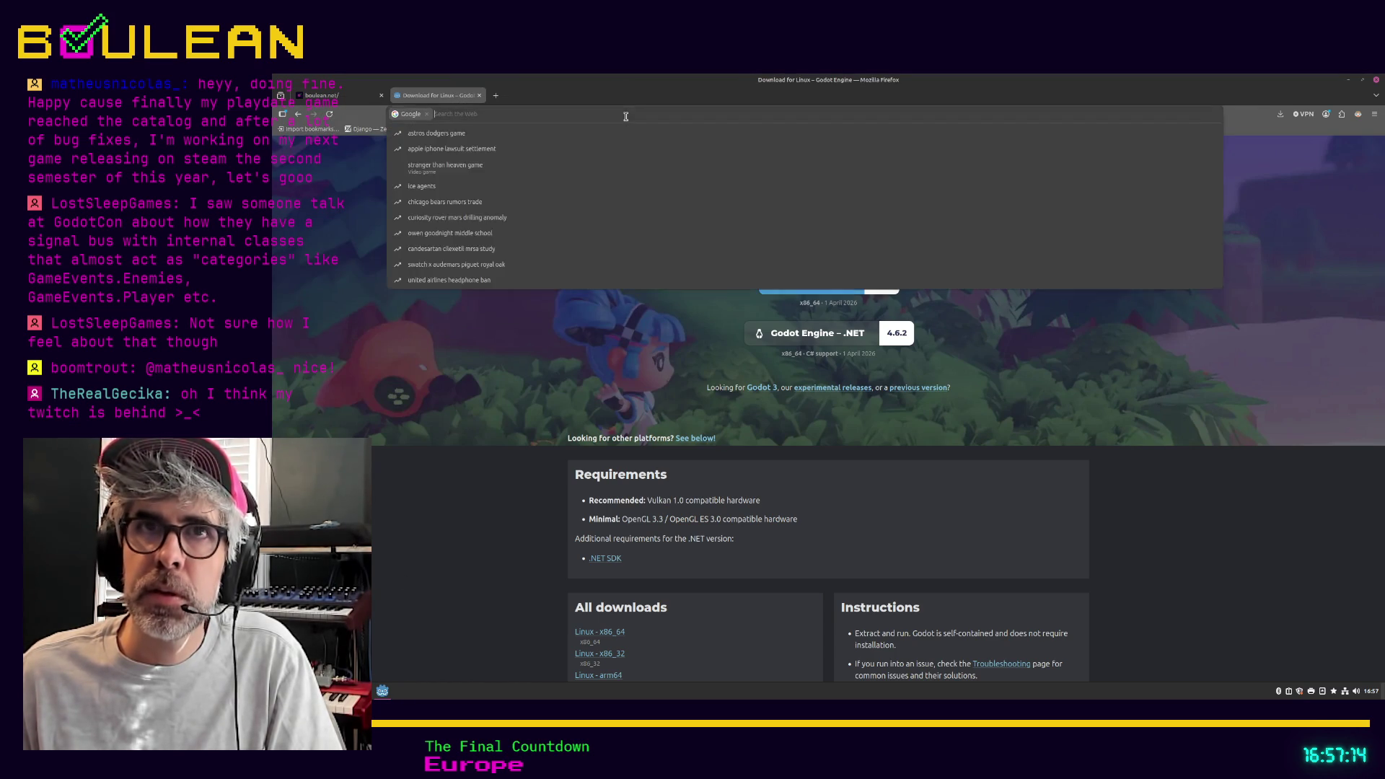
text( odysse)
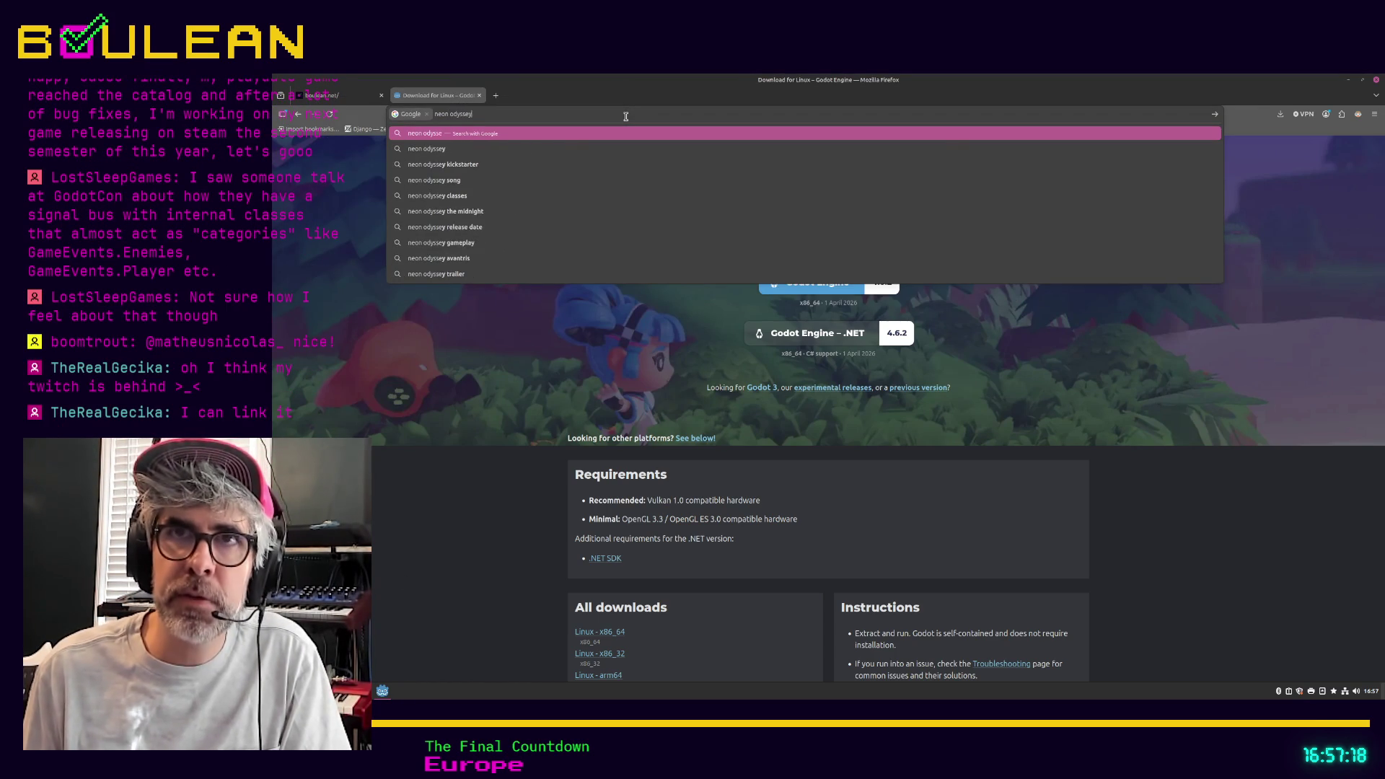
text(y)
key(Return)
Step: Open the sponsored Neon Odyssey result and bring Firefox back showing its Kickstarter page
click(419, 269)
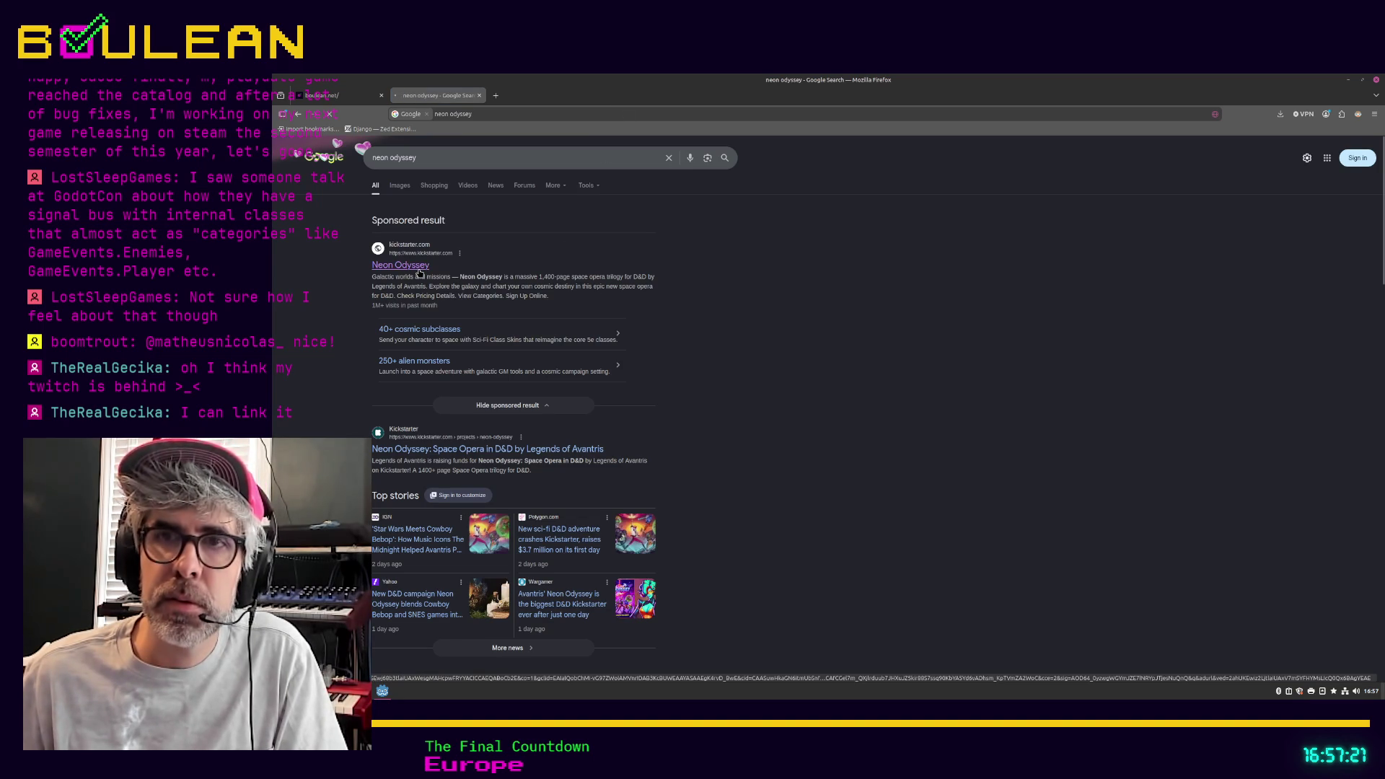
click(1361, 80)
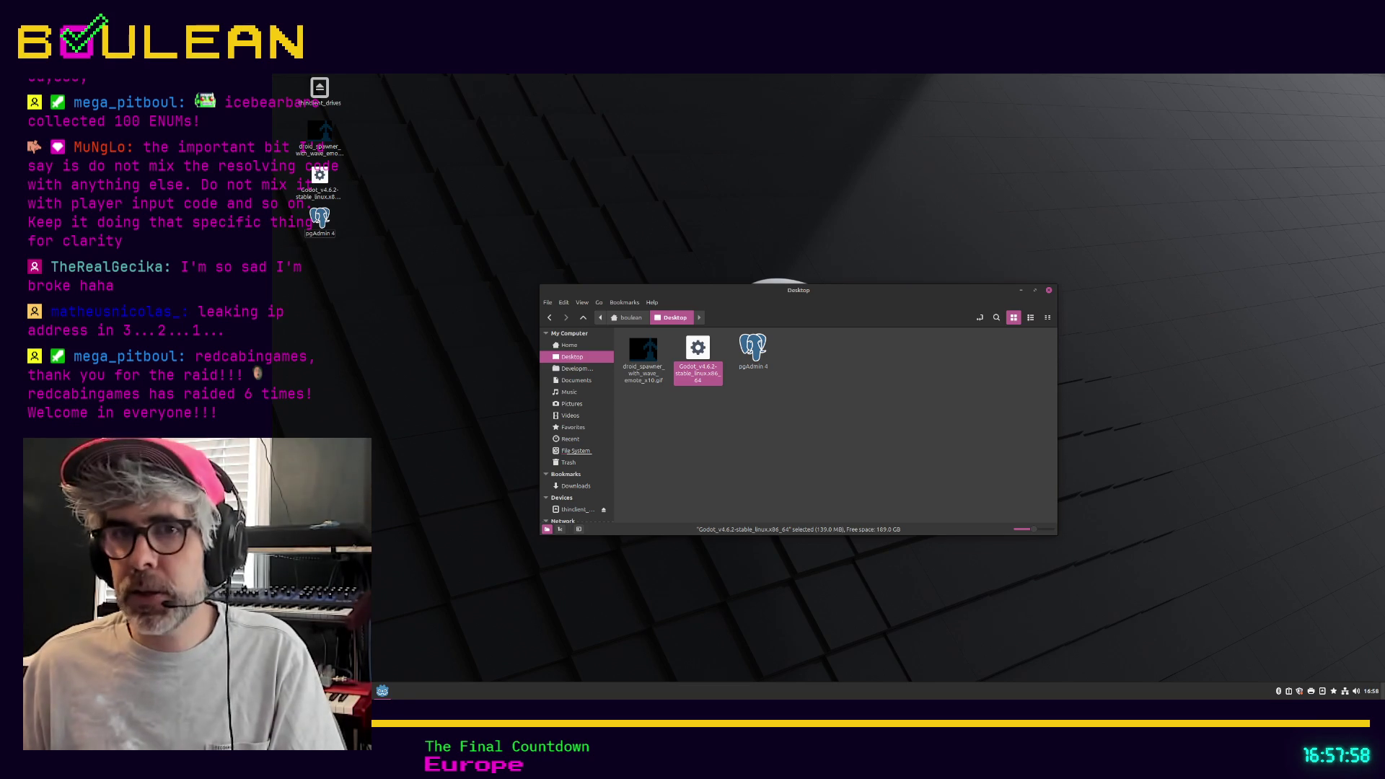
key(alt+Tab)
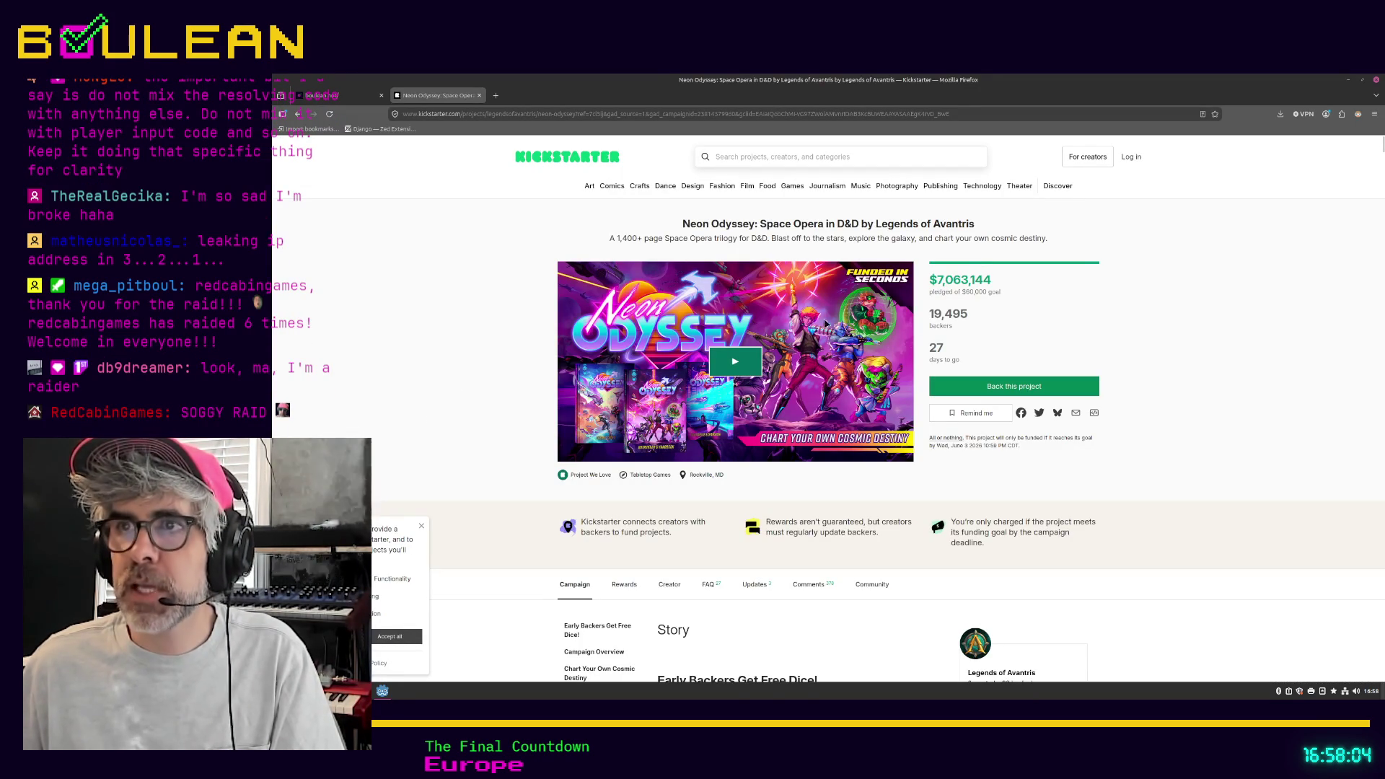
Step: Dismiss the cookie notice, play the campaign video, skip ahead to 3:39 and pause
click(422, 527)
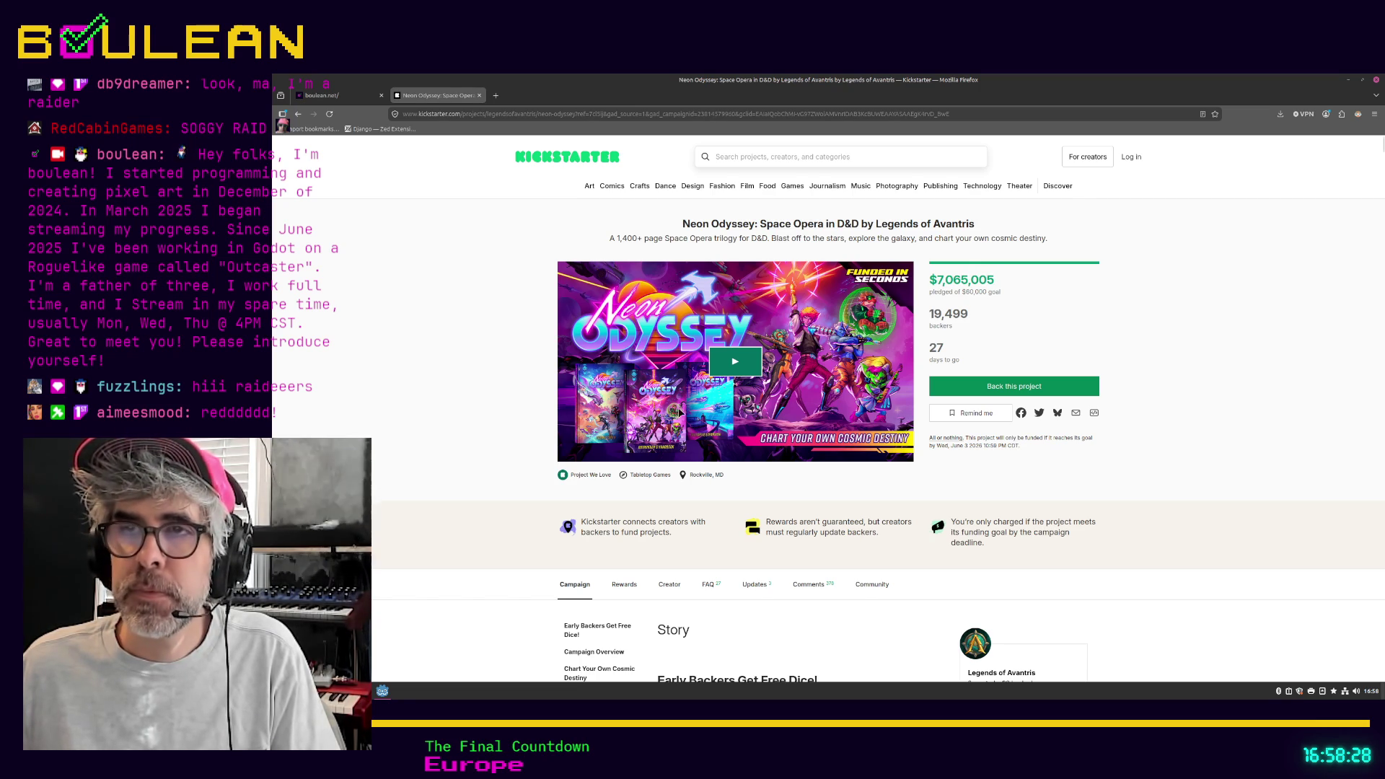
click(734, 366)
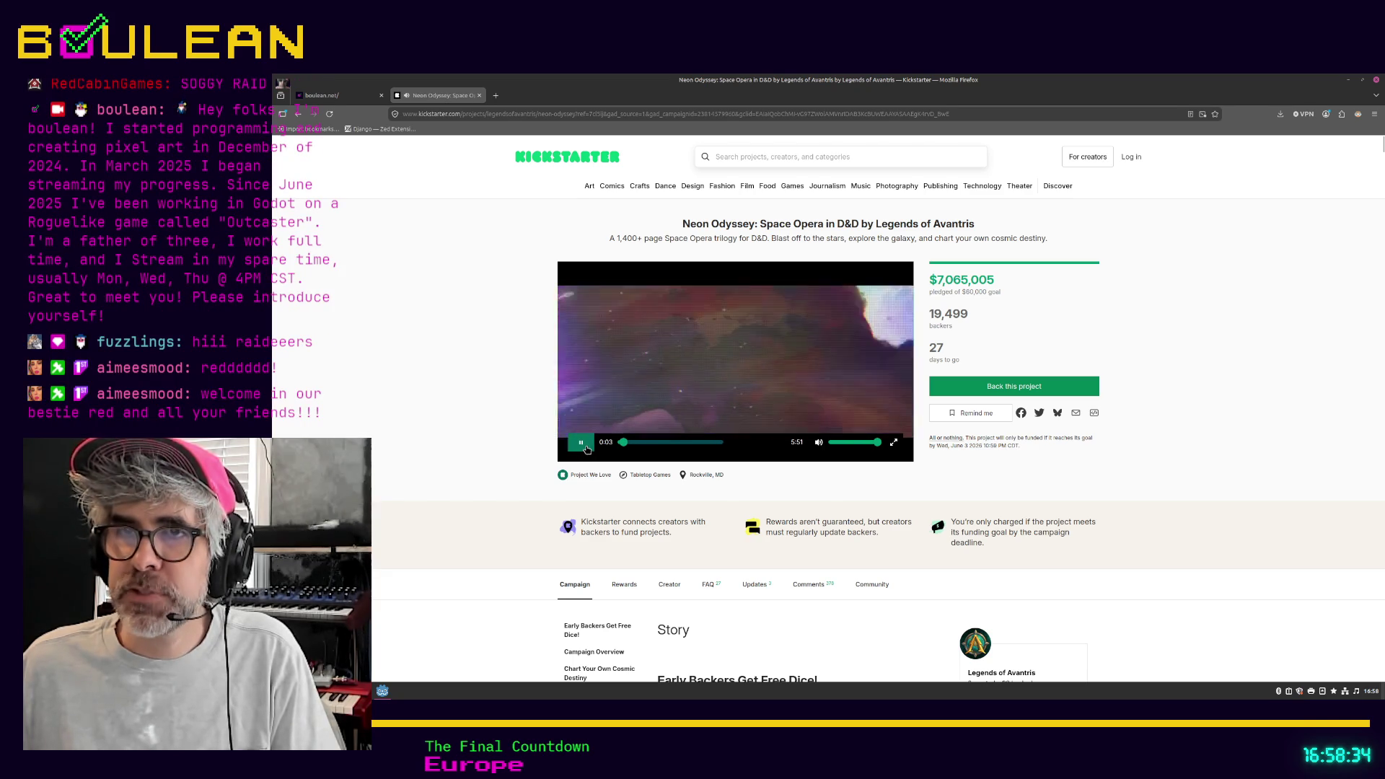
click(655, 442)
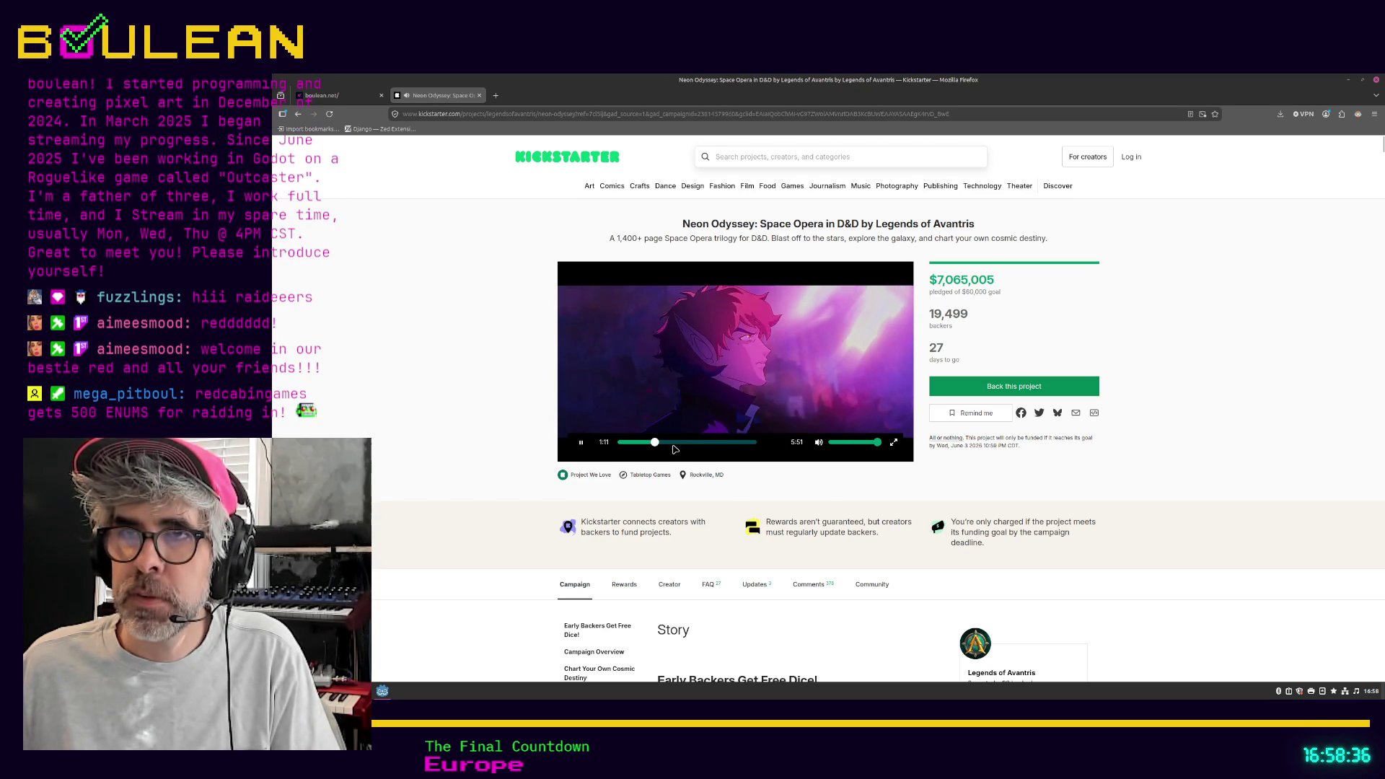
click(695, 442)
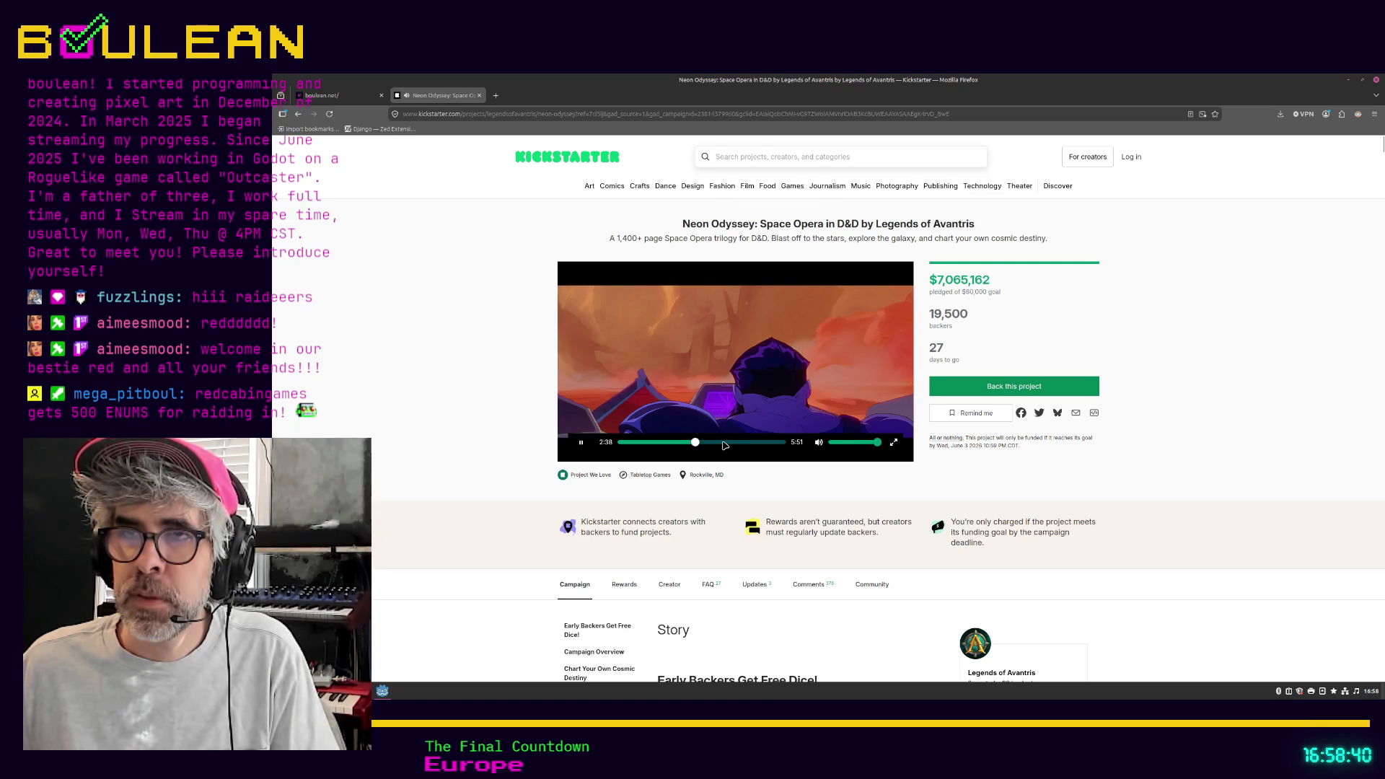
click(724, 442)
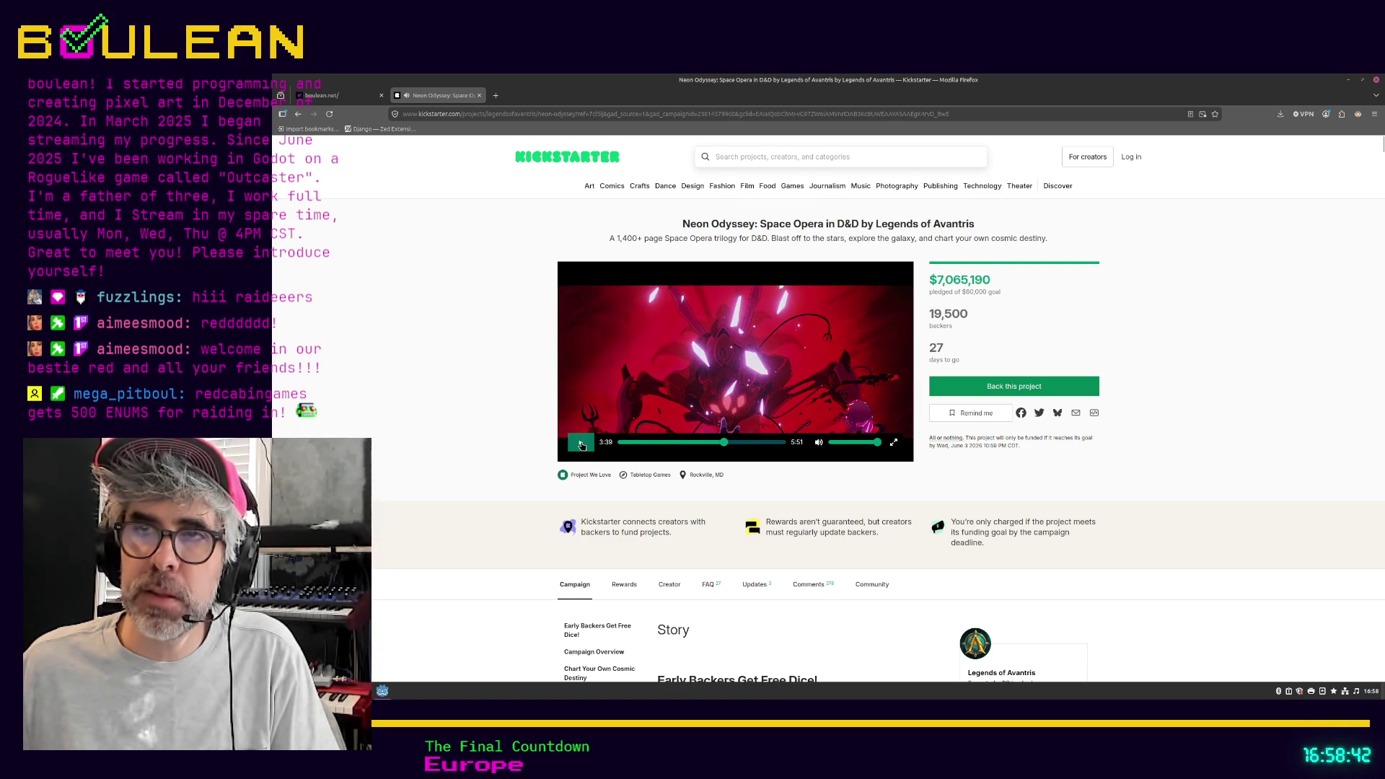
click(582, 442)
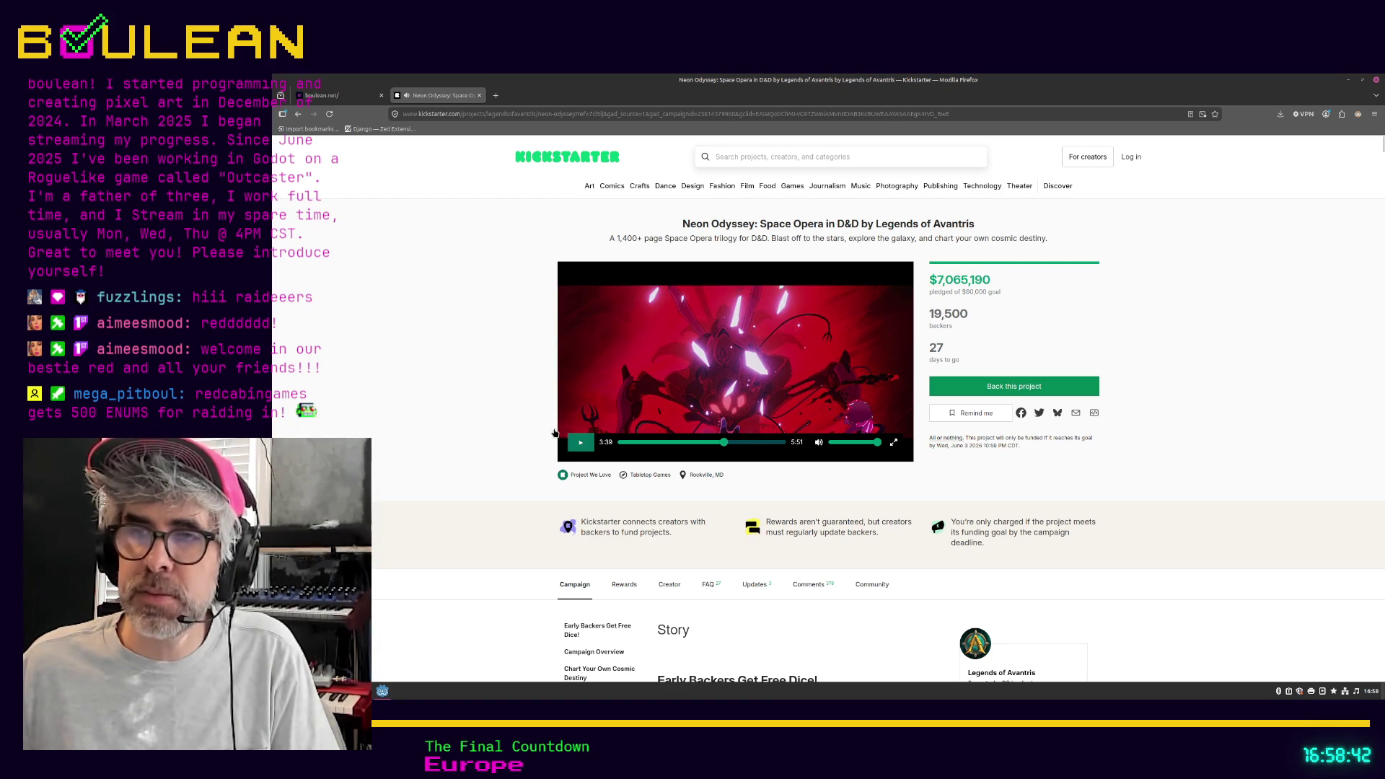
Step: Scroll down through the Neon Odyssey campaign story
scroll(505, 413, down, 1)
scroll(497, 415, down, 5)
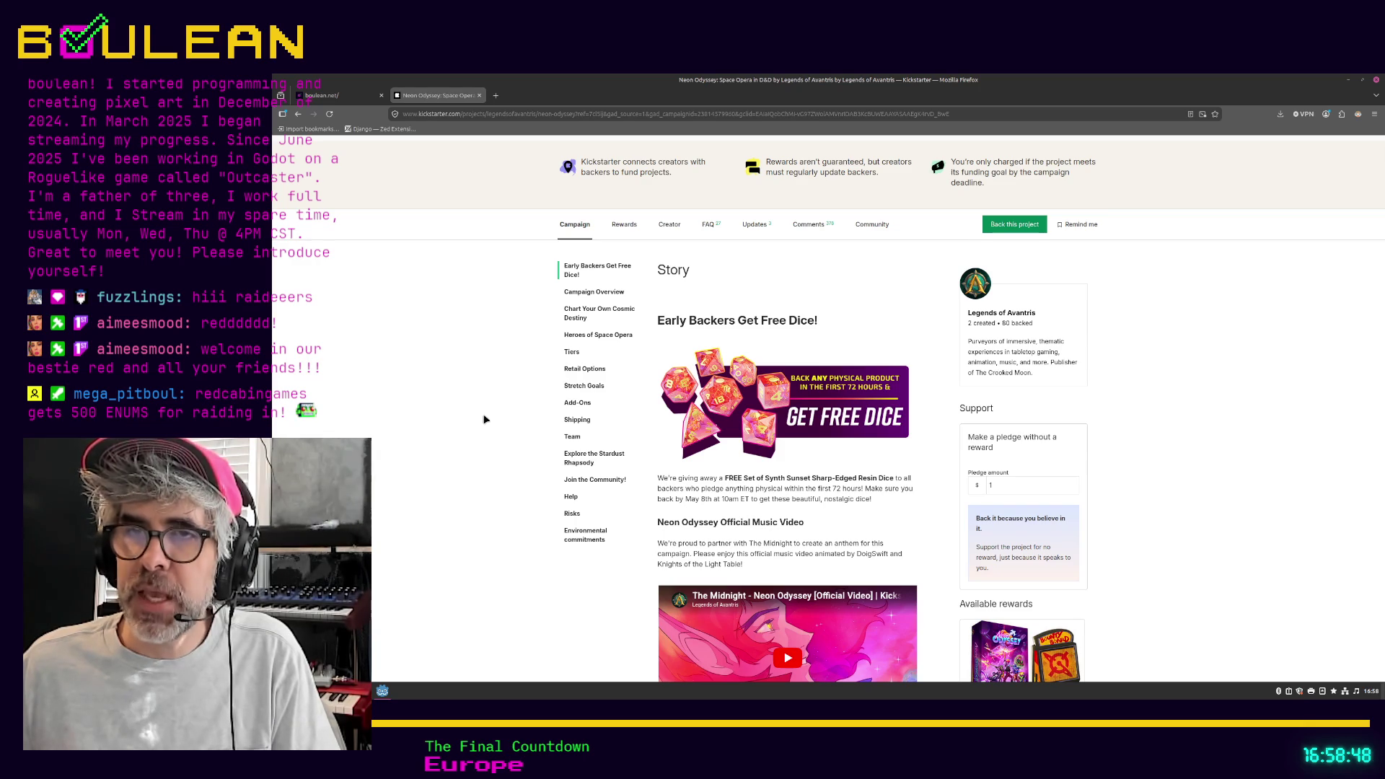
scroll(484, 419, down, 1)
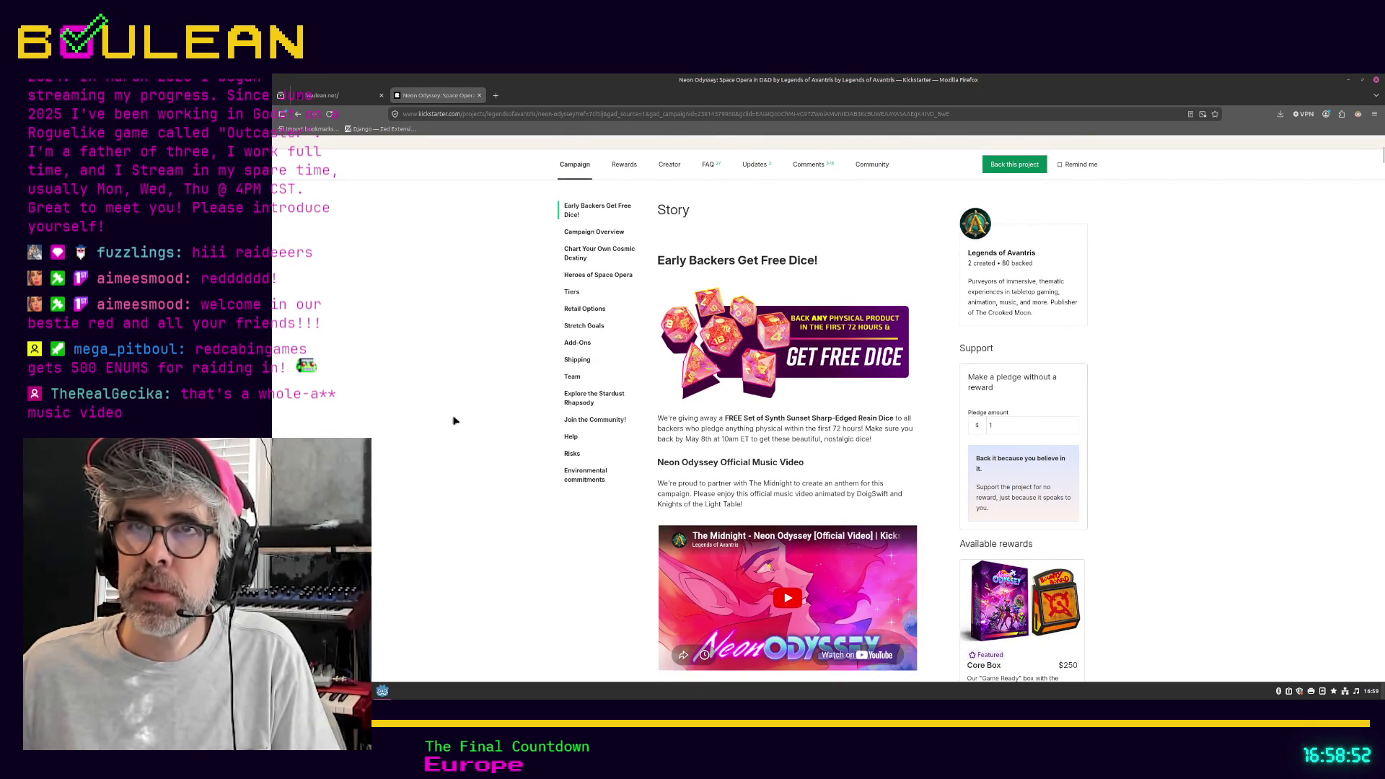
scroll(453, 420, down, 1)
scroll(453, 421, down, 3)
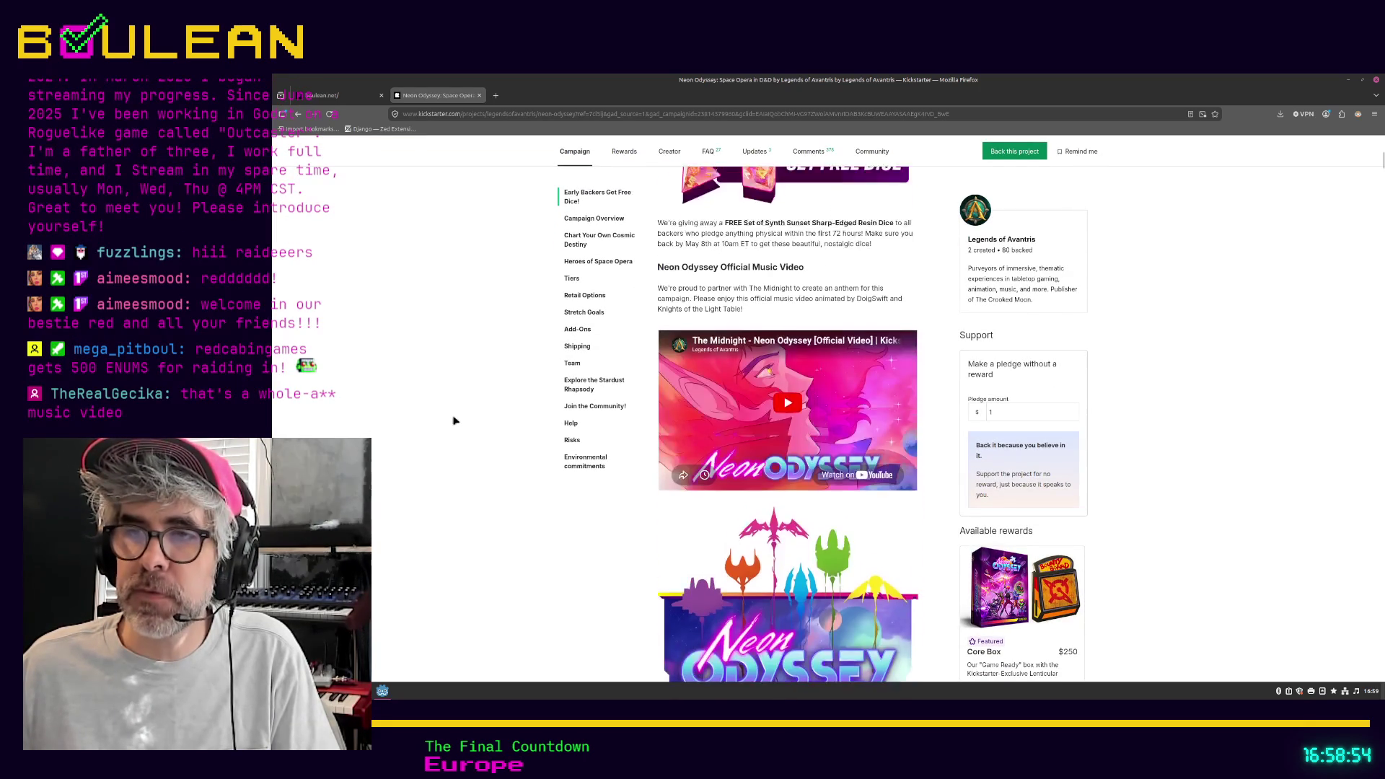
scroll(453, 420, down, 3)
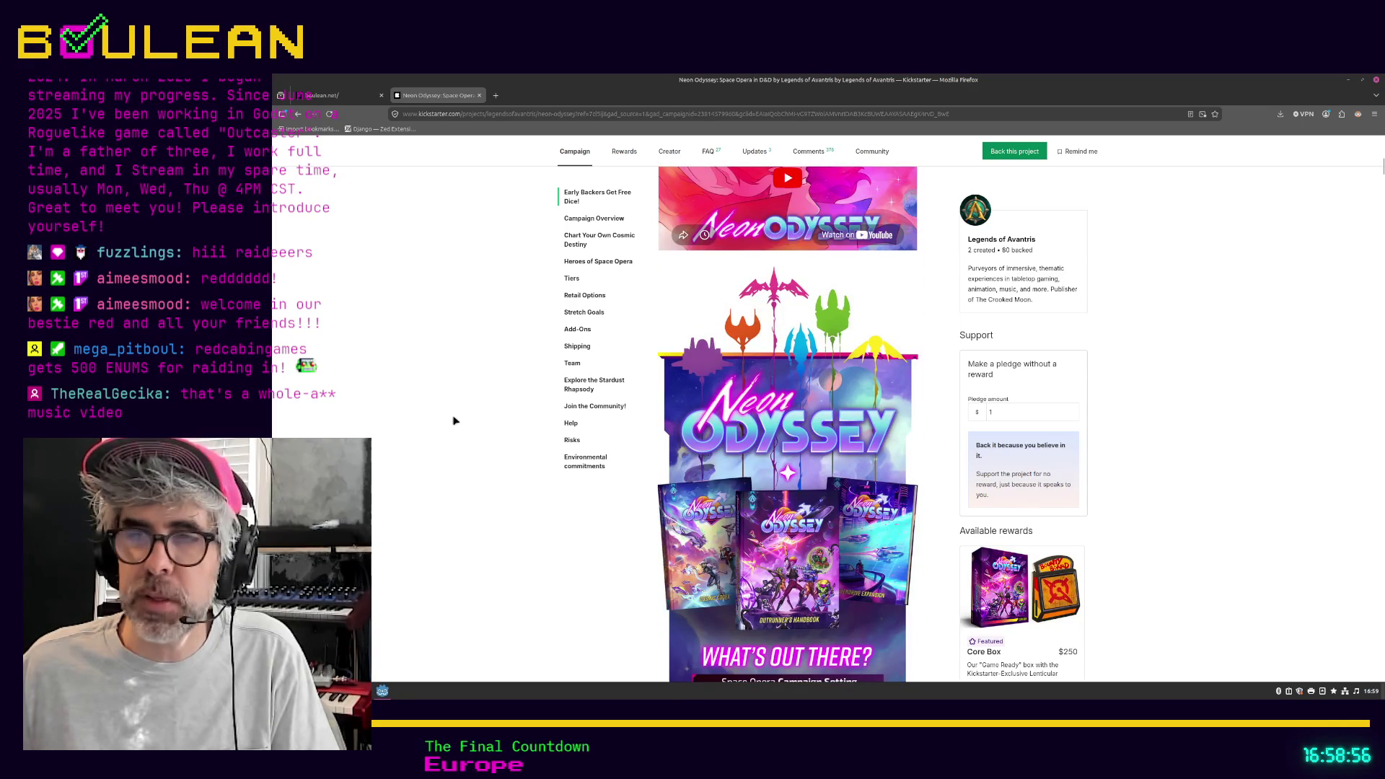
scroll(454, 420, down, 1)
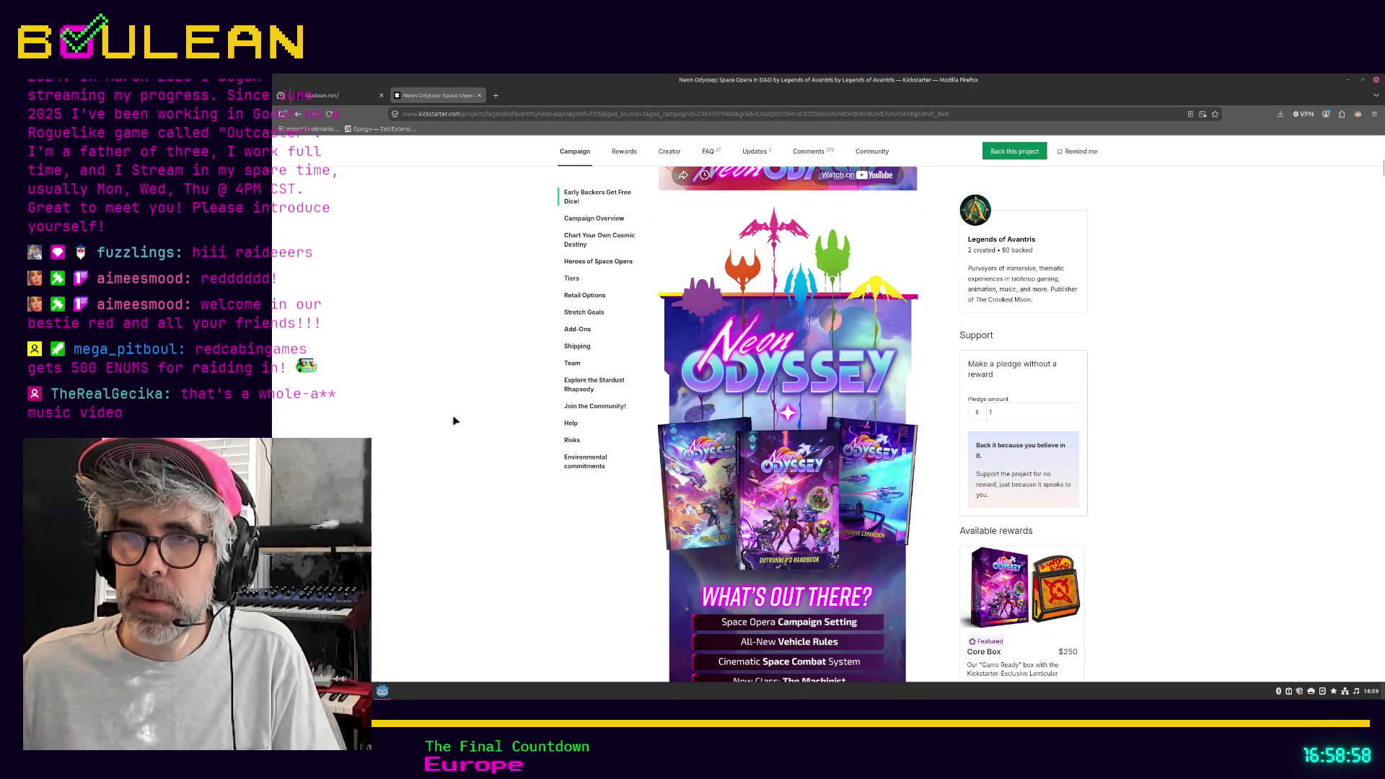
scroll(453, 421, down, 1)
scroll(453, 420, down, 1)
scroll(454, 420, down, 1)
scroll(454, 421, down, 3)
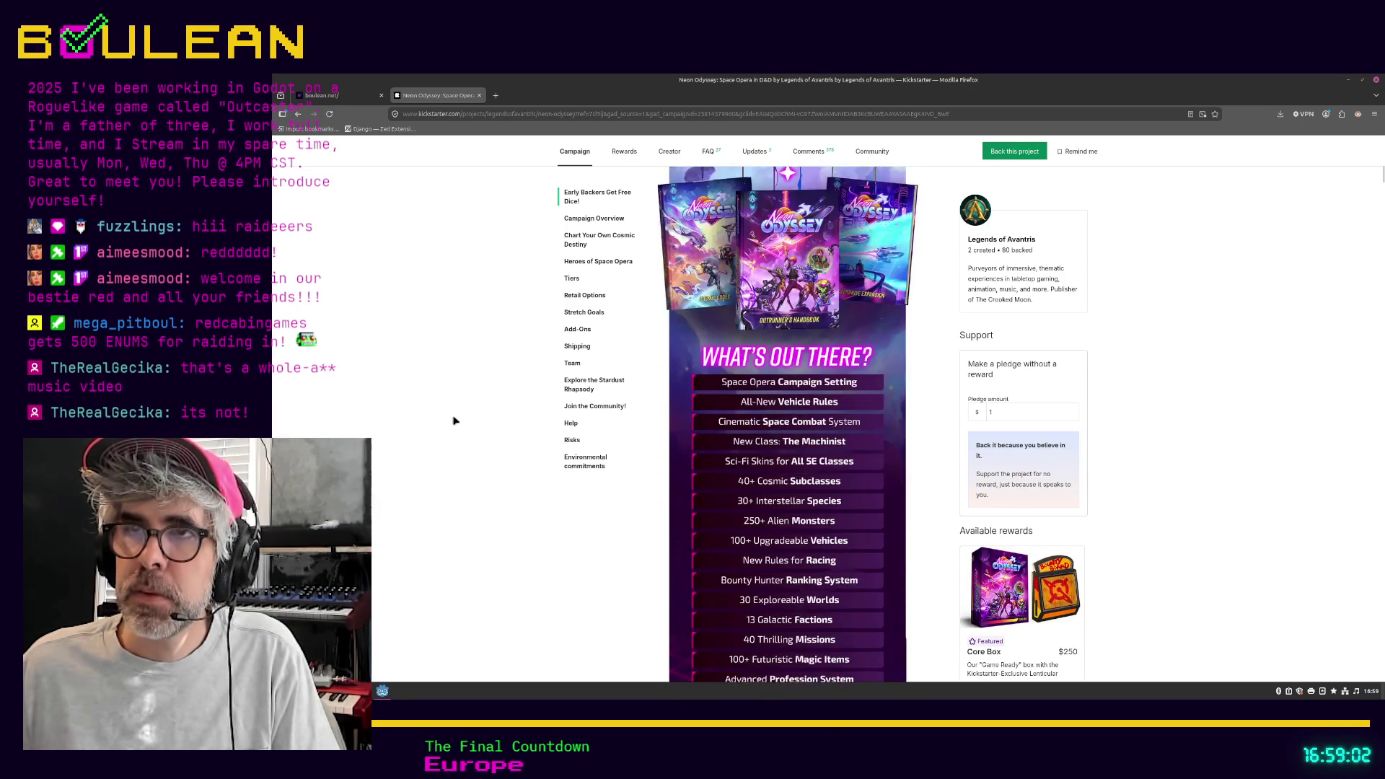
scroll(454, 420, down, 3)
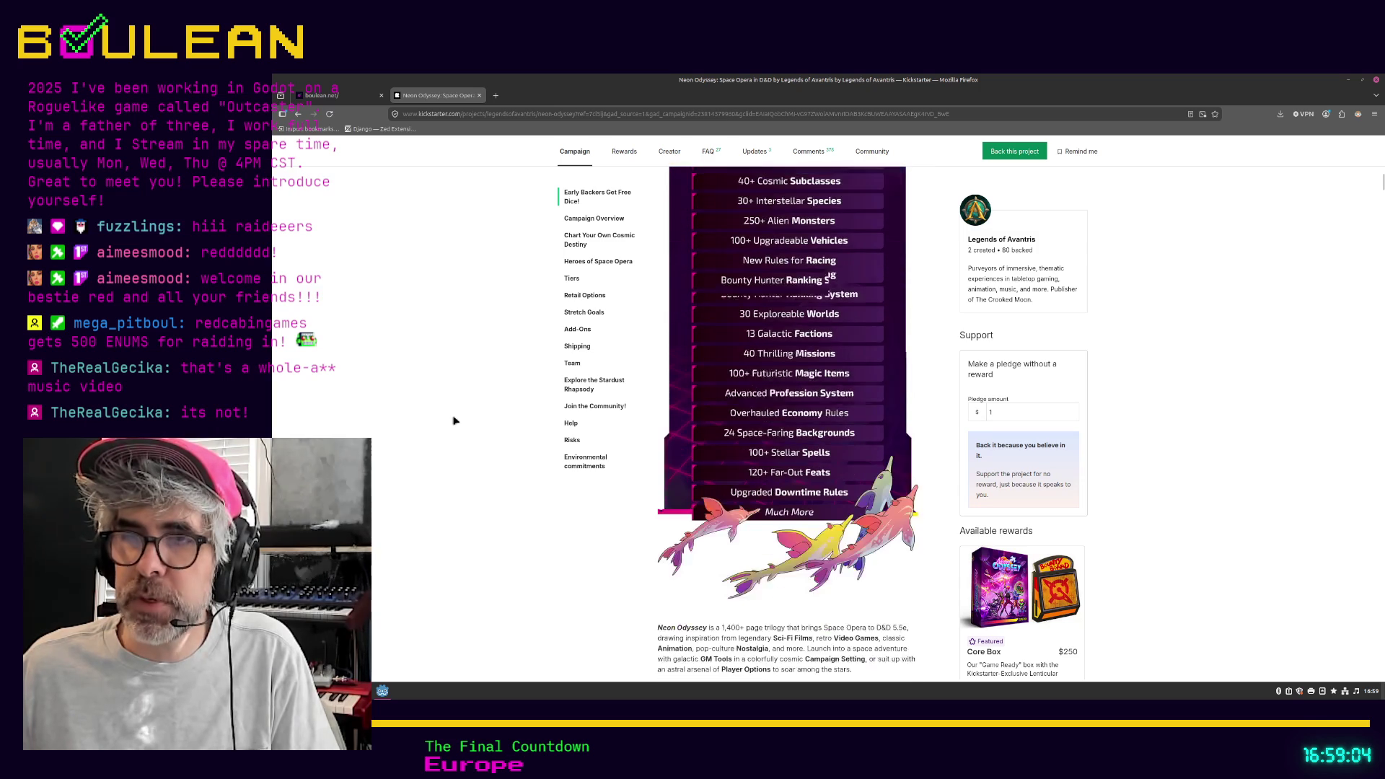
scroll(454, 420, down, 2)
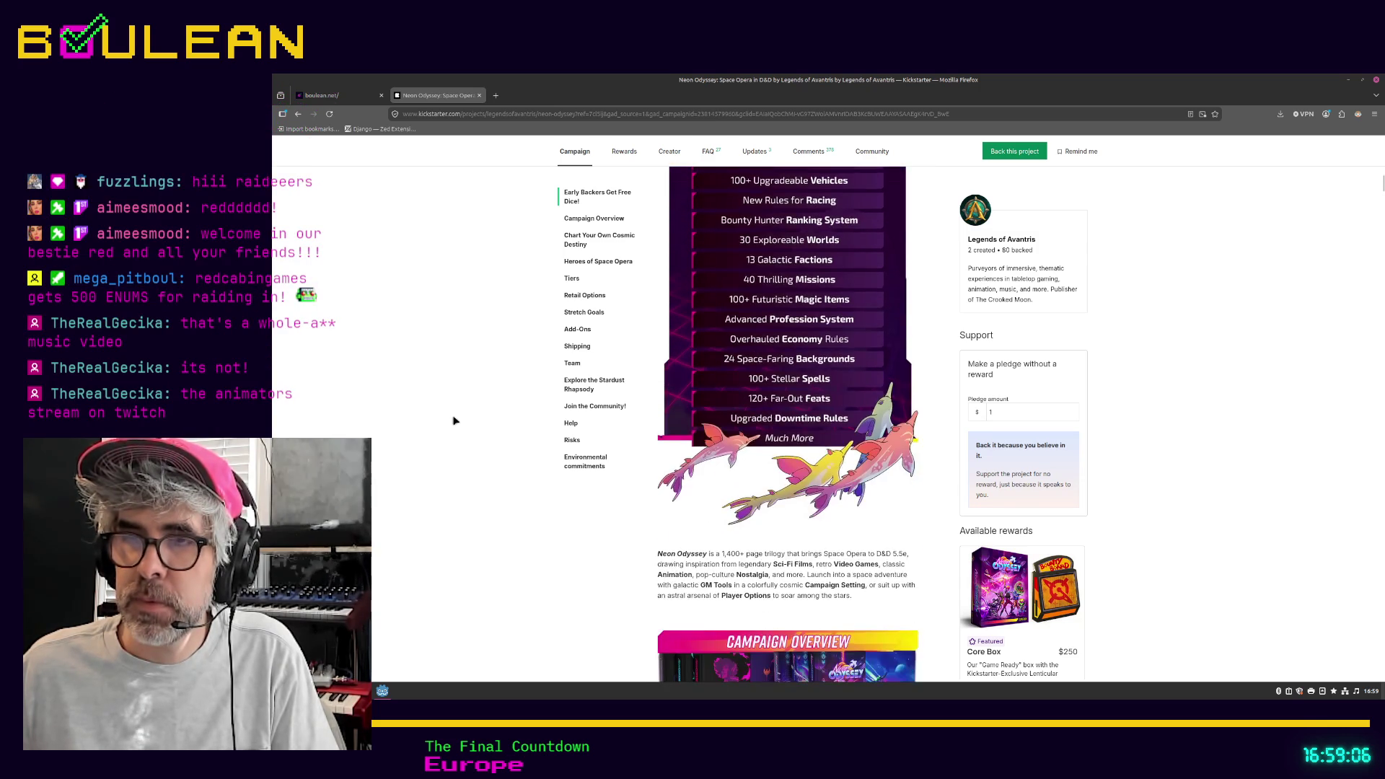
scroll(453, 420, down, 2)
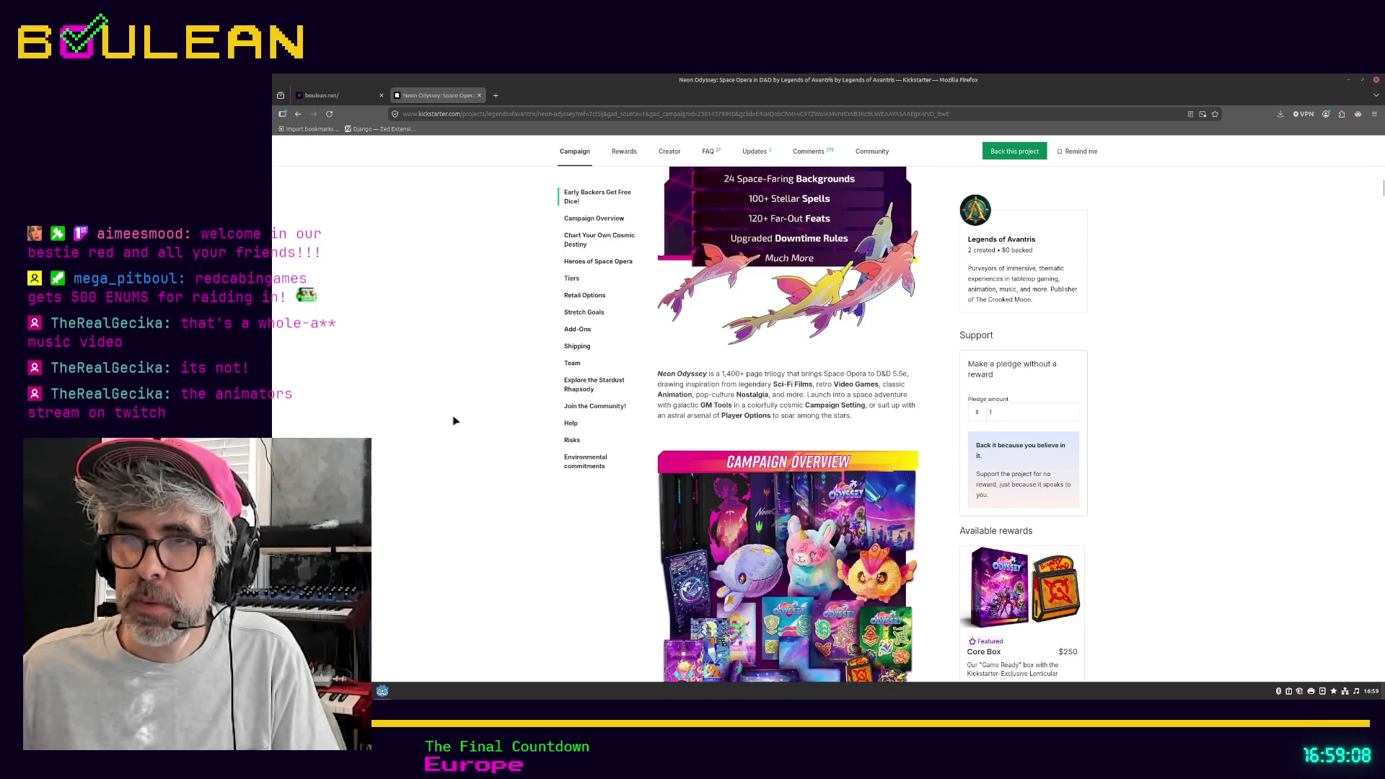
scroll(452, 484, down, 2)
scroll(448, 484, down, 6)
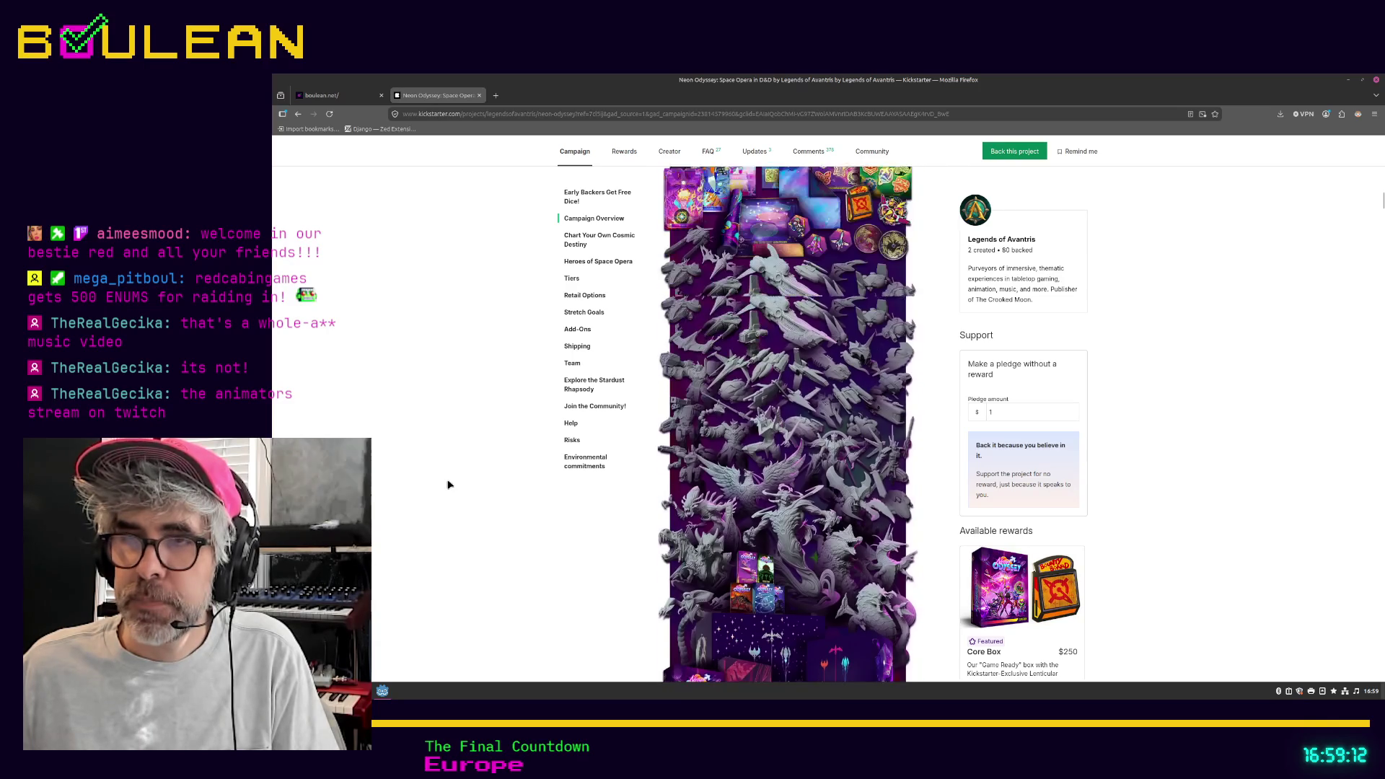
scroll(448, 485, down, 1)
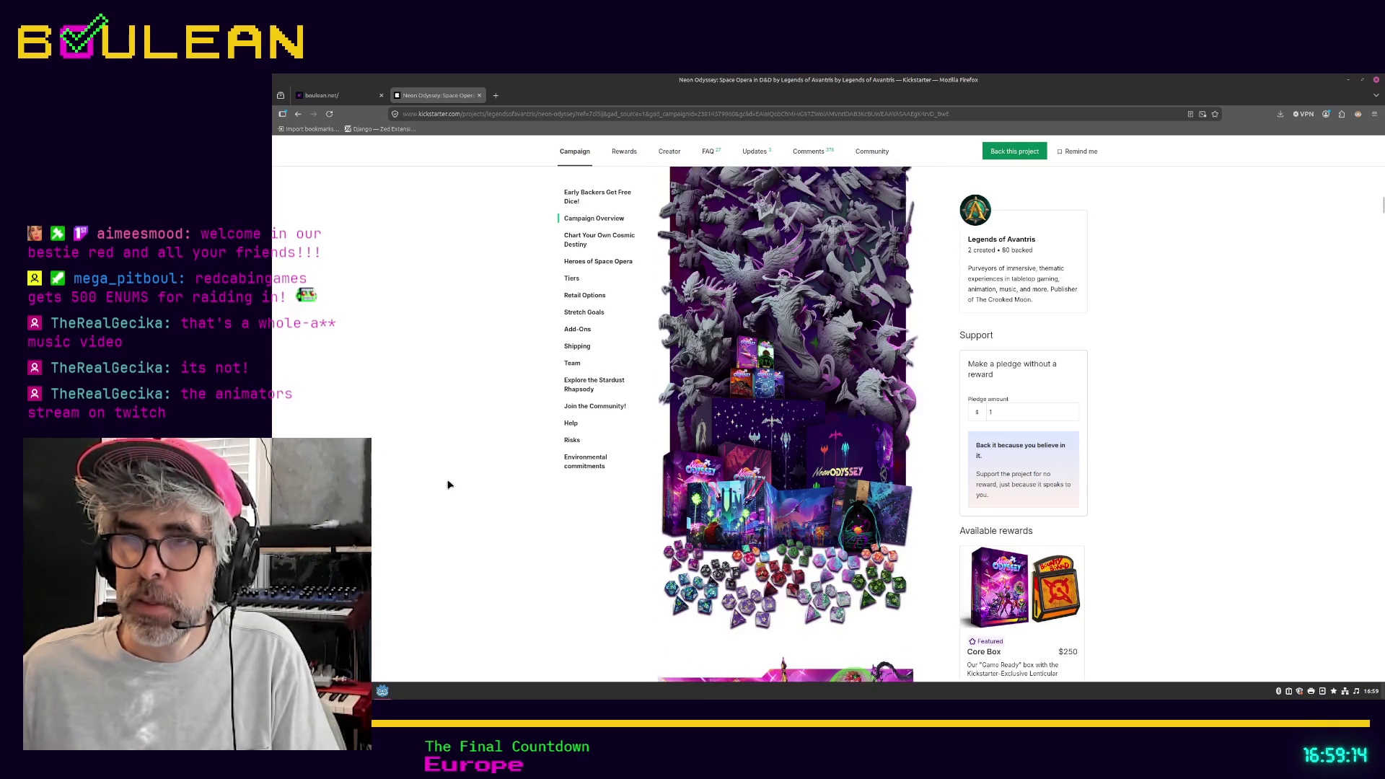
scroll(569, 533, down, 3)
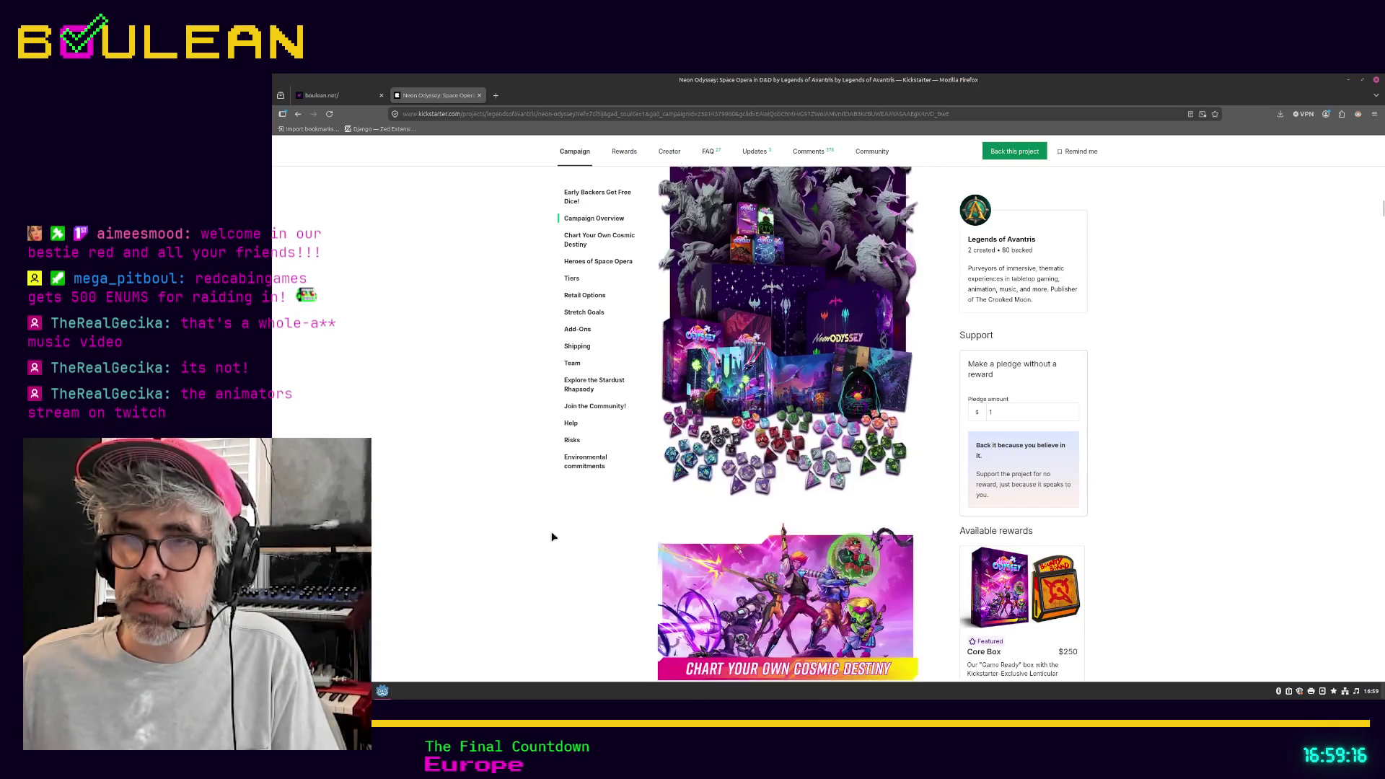
scroll(506, 529, down, 5)
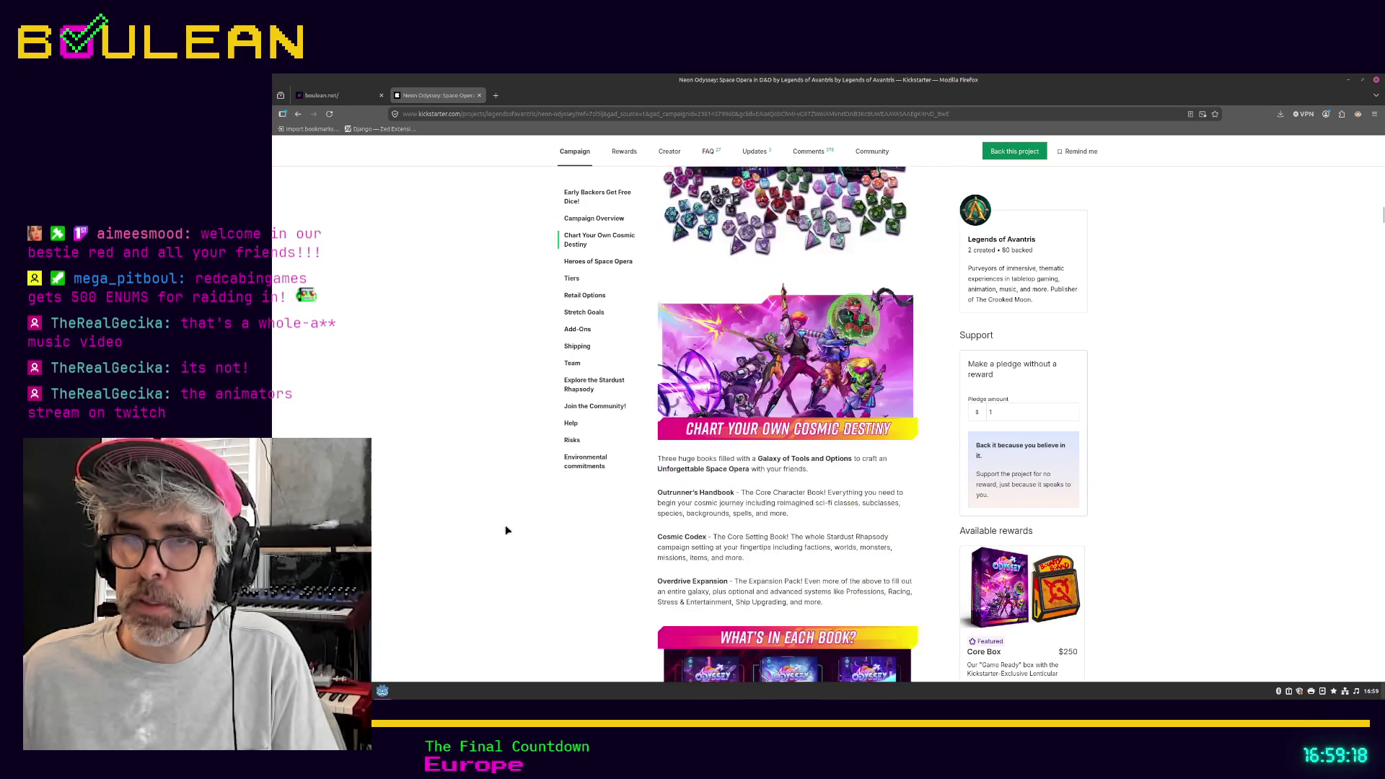
scroll(505, 530, down, 4)
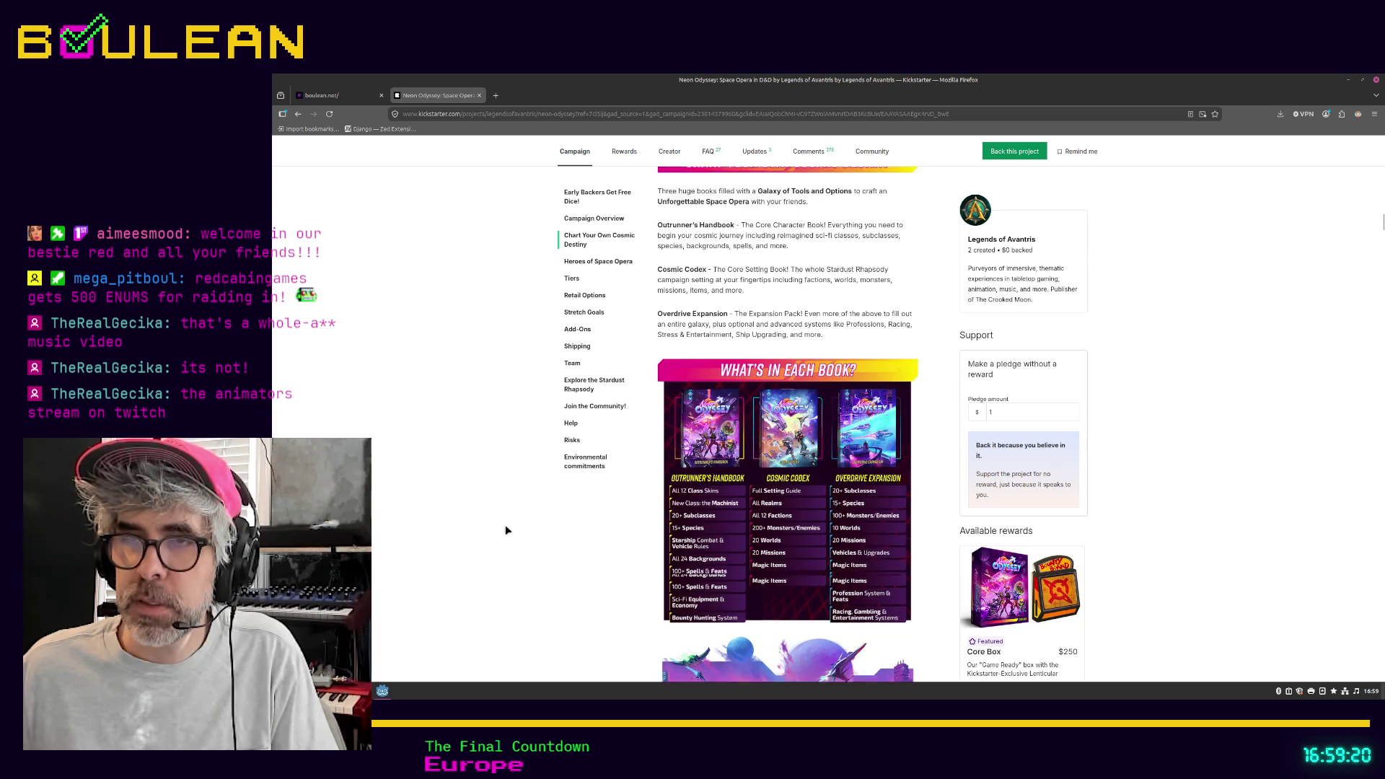
scroll(505, 530, down, 3)
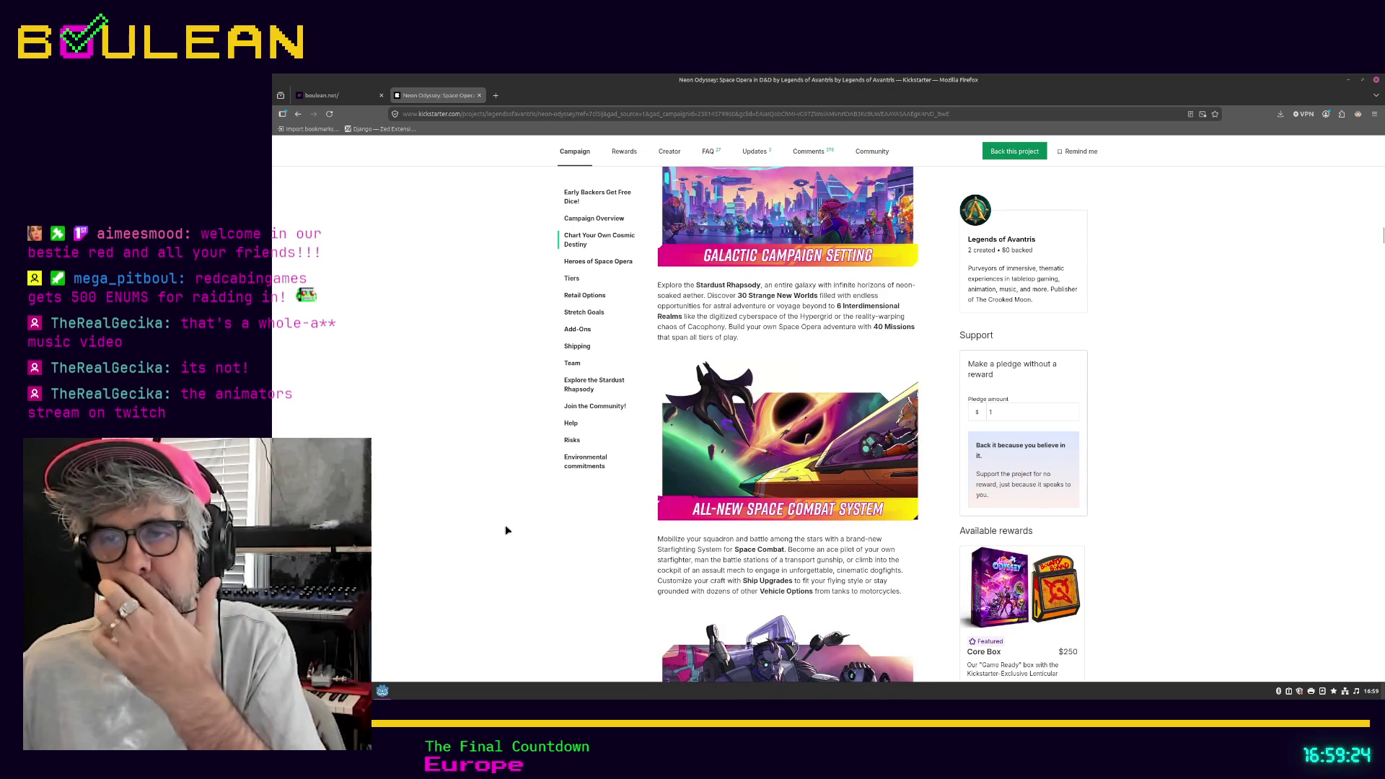
scroll(506, 530, down, 3)
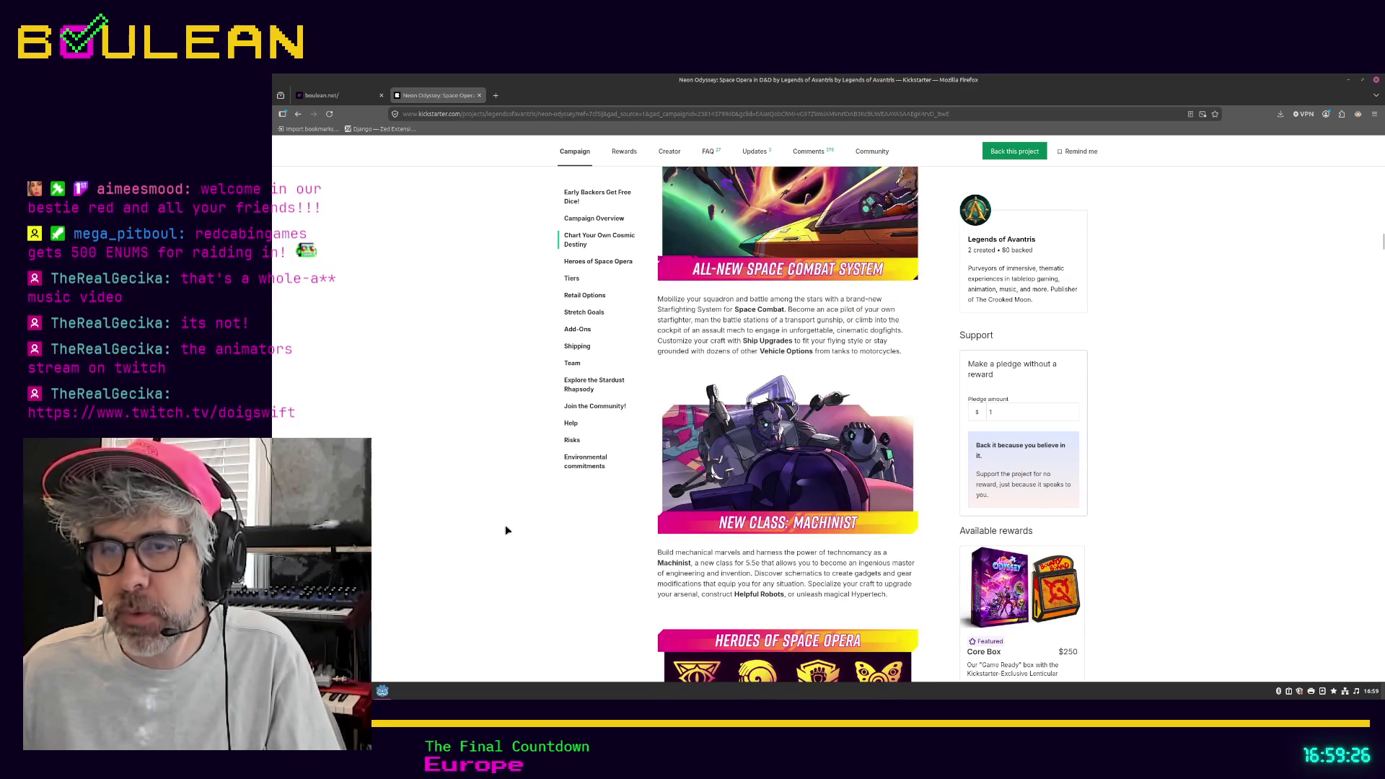
scroll(505, 530, down, 3)
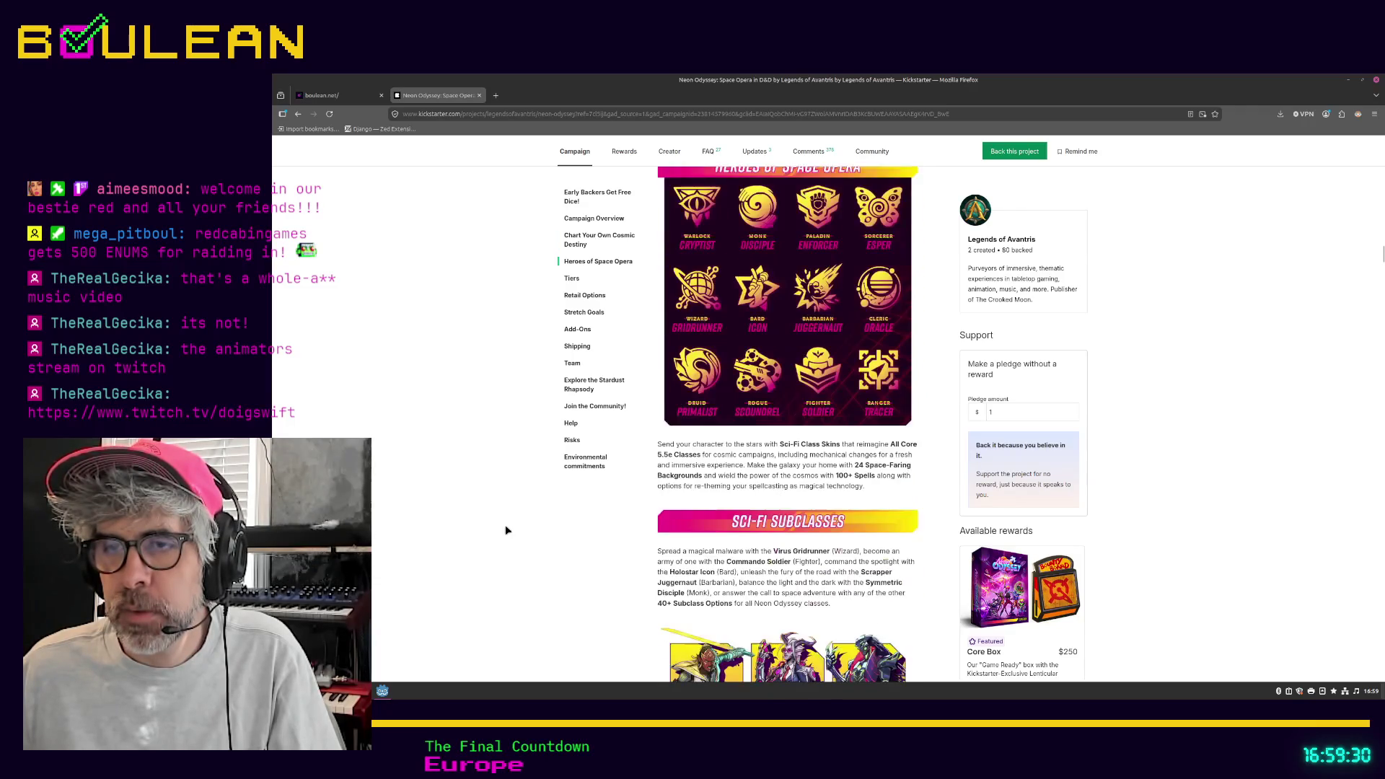
scroll(505, 530, down, 3)
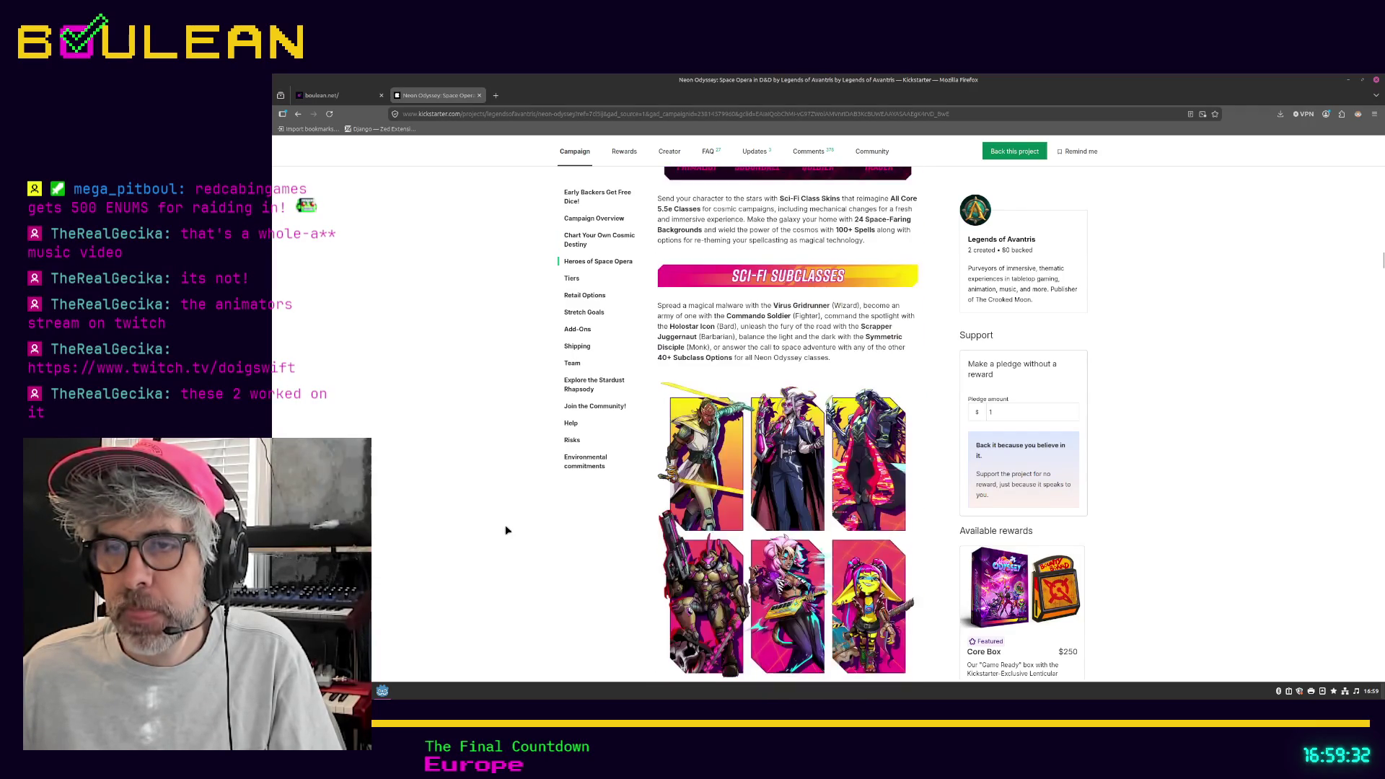
scroll(781, 592, down, 1)
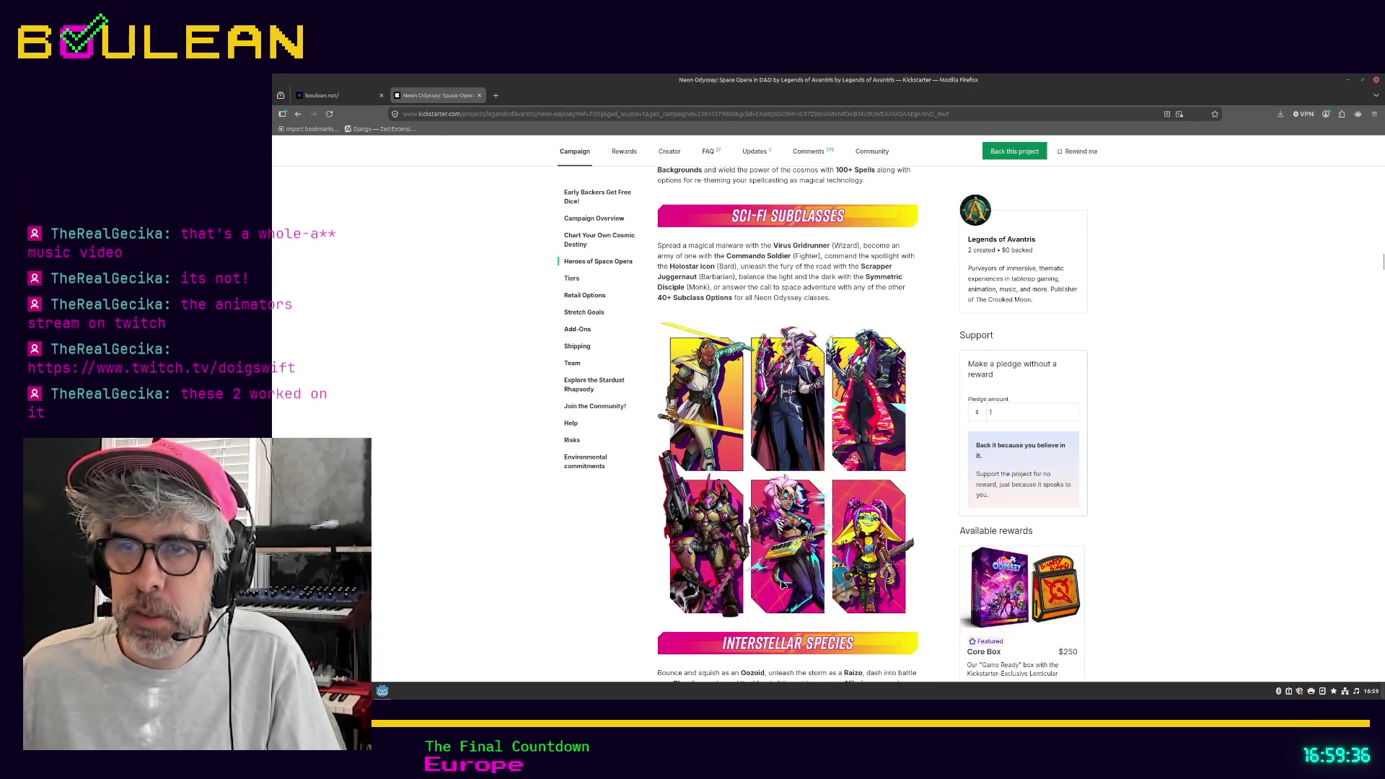
Step: Zoom the page in two levels, read on to Alien Monsters, then minimize Firefox
key(ctrl+plus)
key(ctrl+plus)
scroll(780, 509, down, 3)
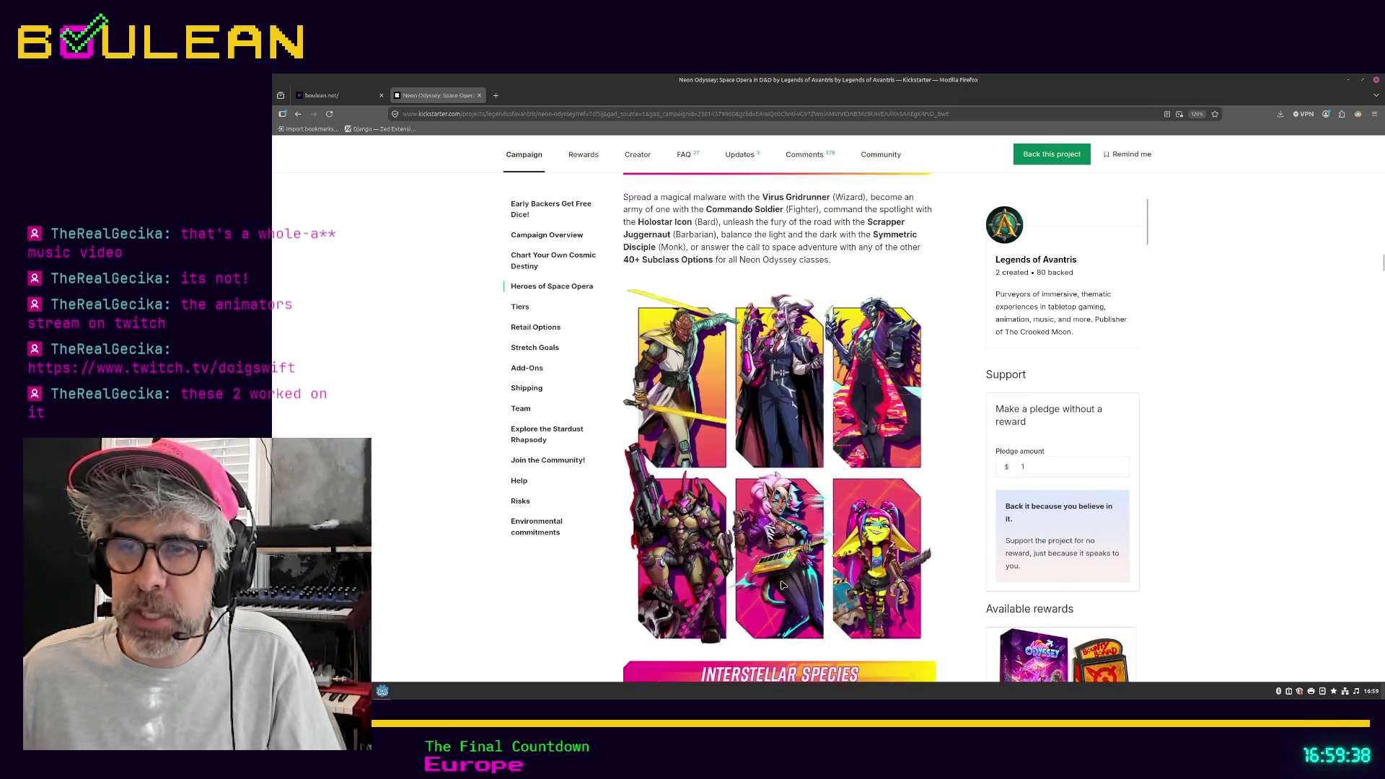
key(ctrl+plus)
key(ctrl+plus)
key(ctrl+plus)
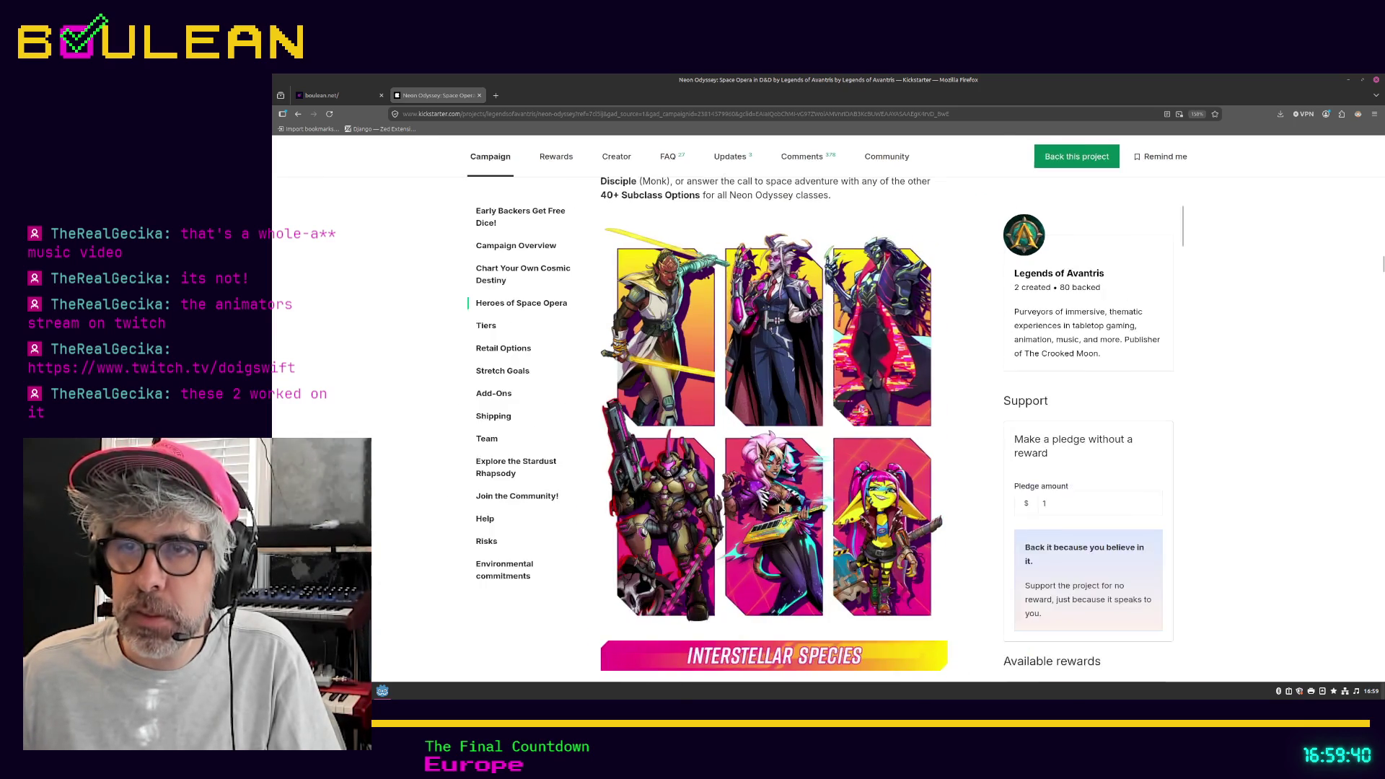
scroll(777, 510, down, 5)
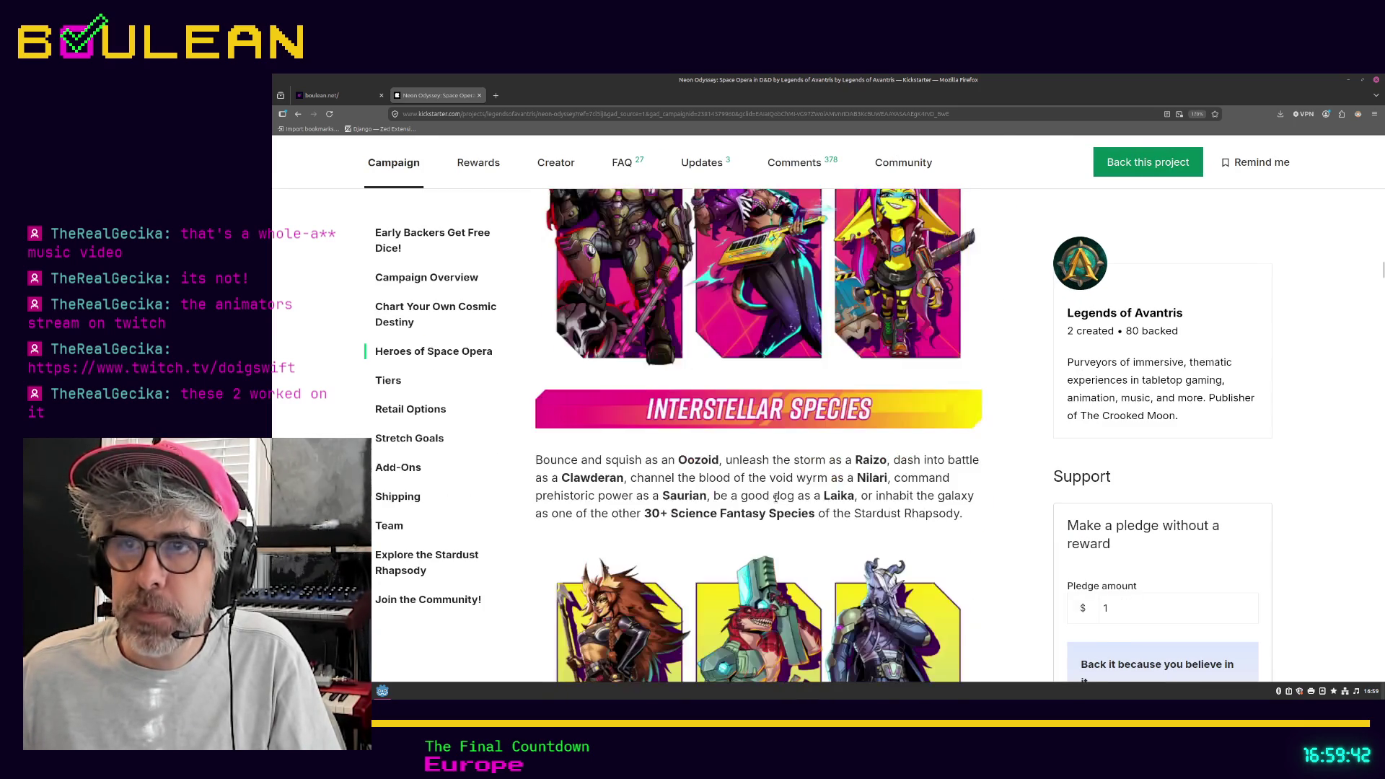
scroll(779, 409, up, 3)
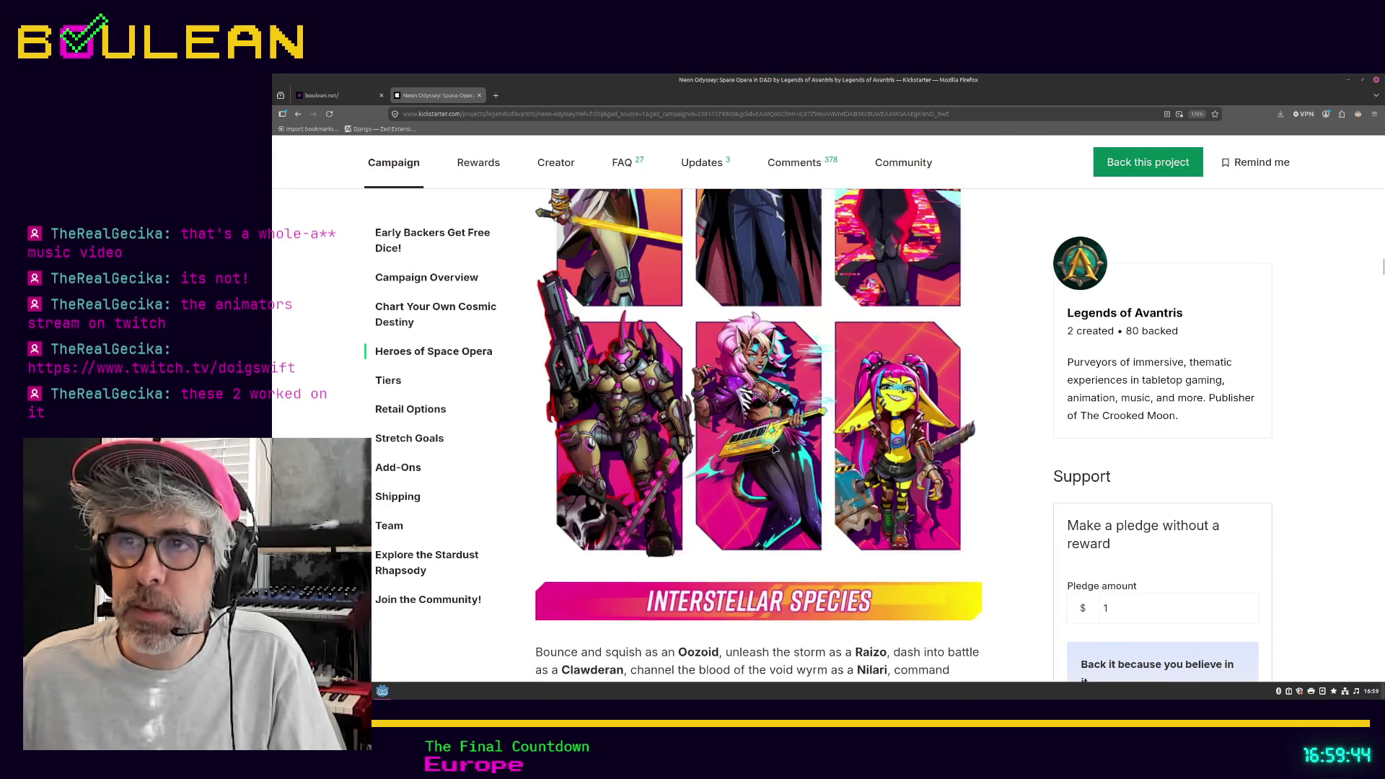
scroll(719, 488, down, 5)
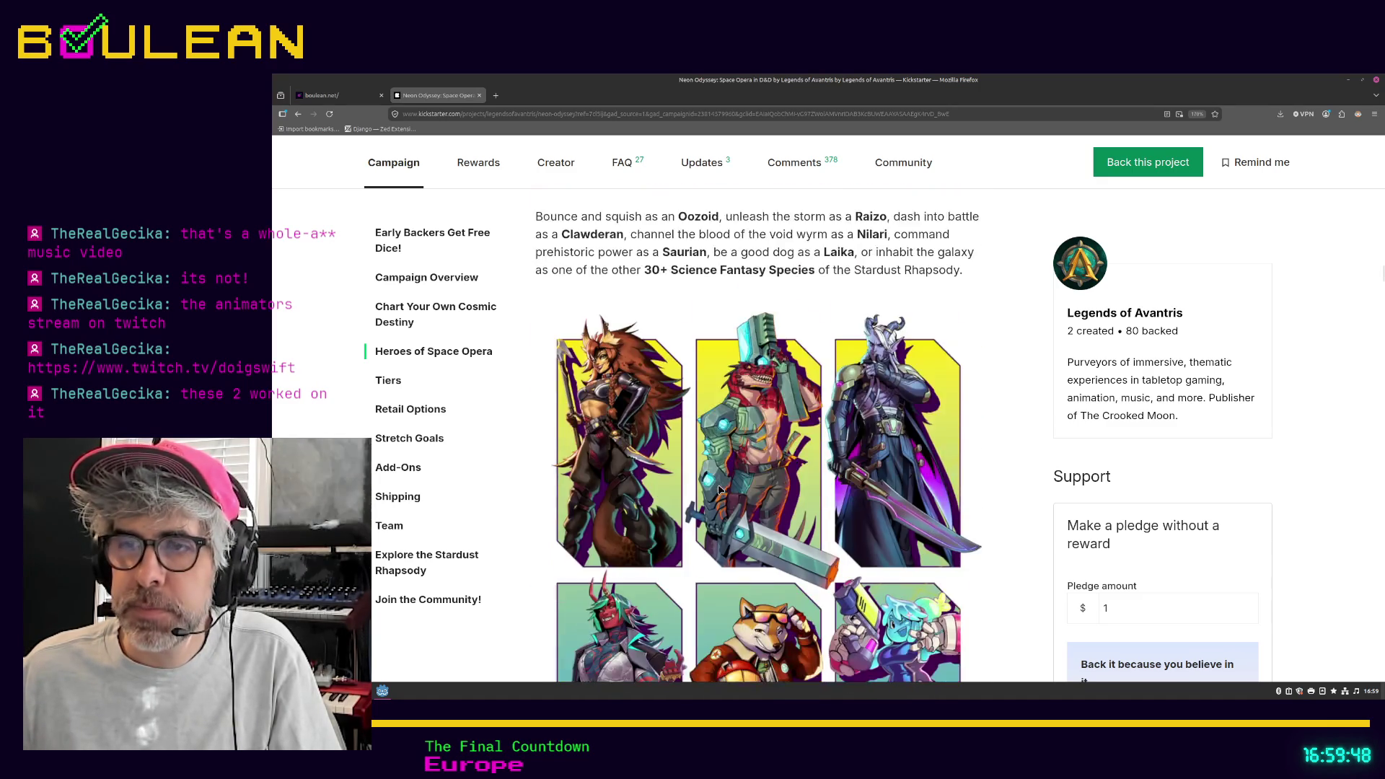
scroll(717, 483, down, 5)
scroll(972, 261, up, 1)
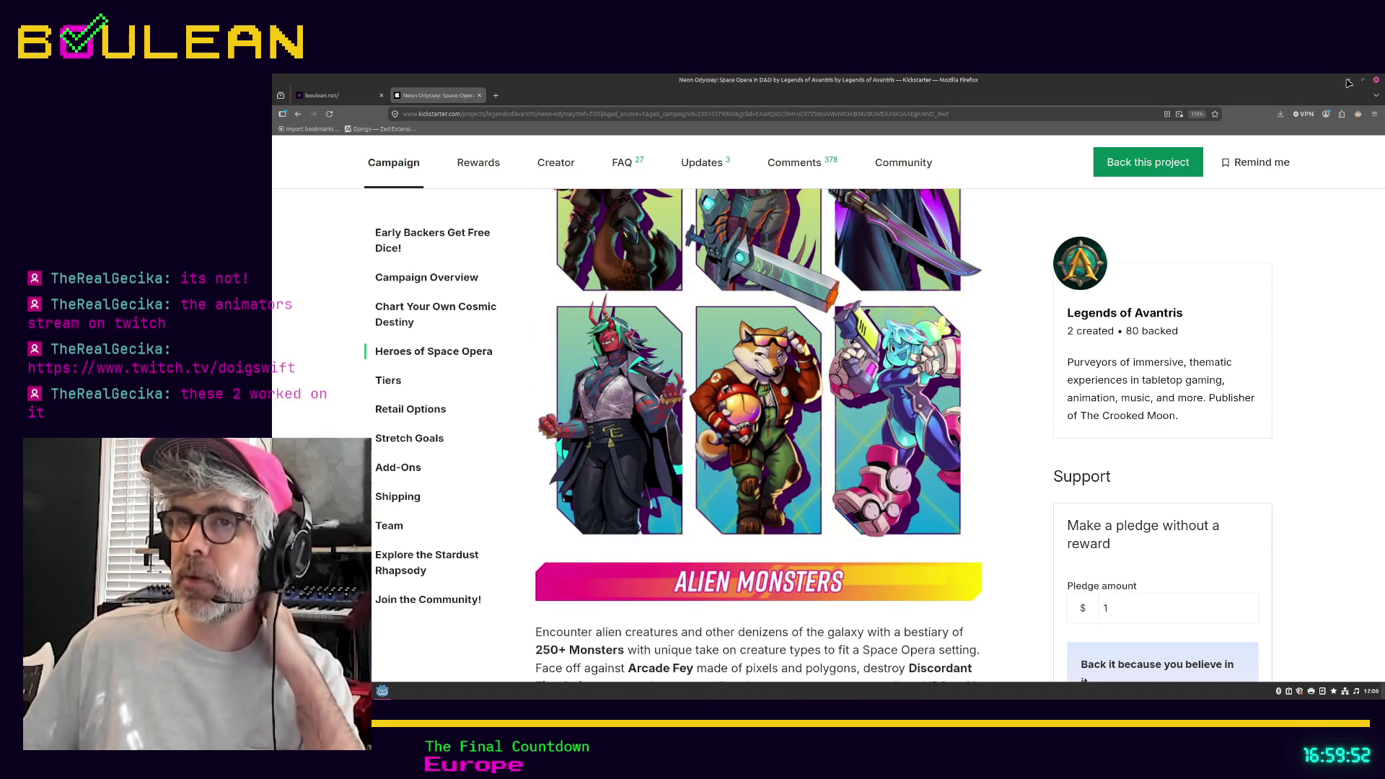
click(1347, 80)
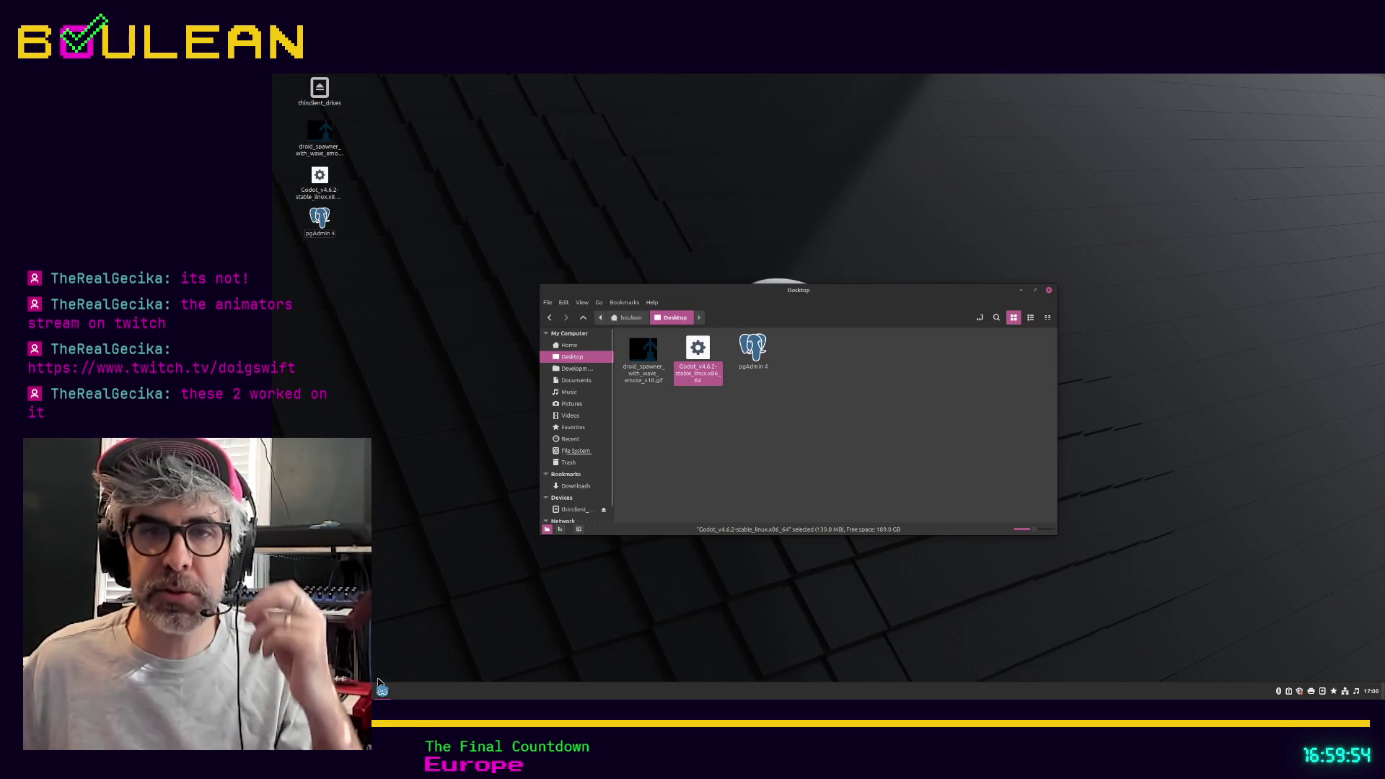
Step: Restore Godot, later minimize it, and open a new tab in Firefox
click(382, 690)
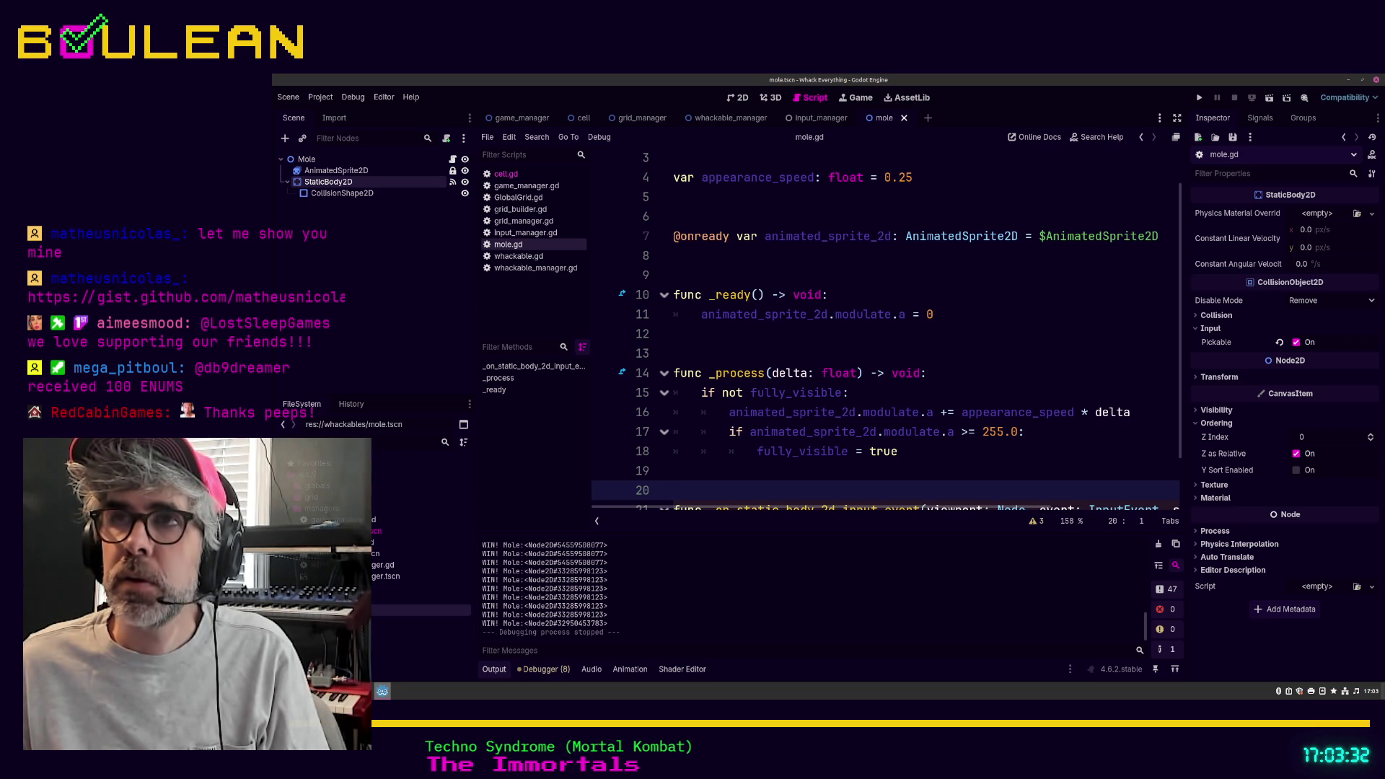
click(1347, 79)
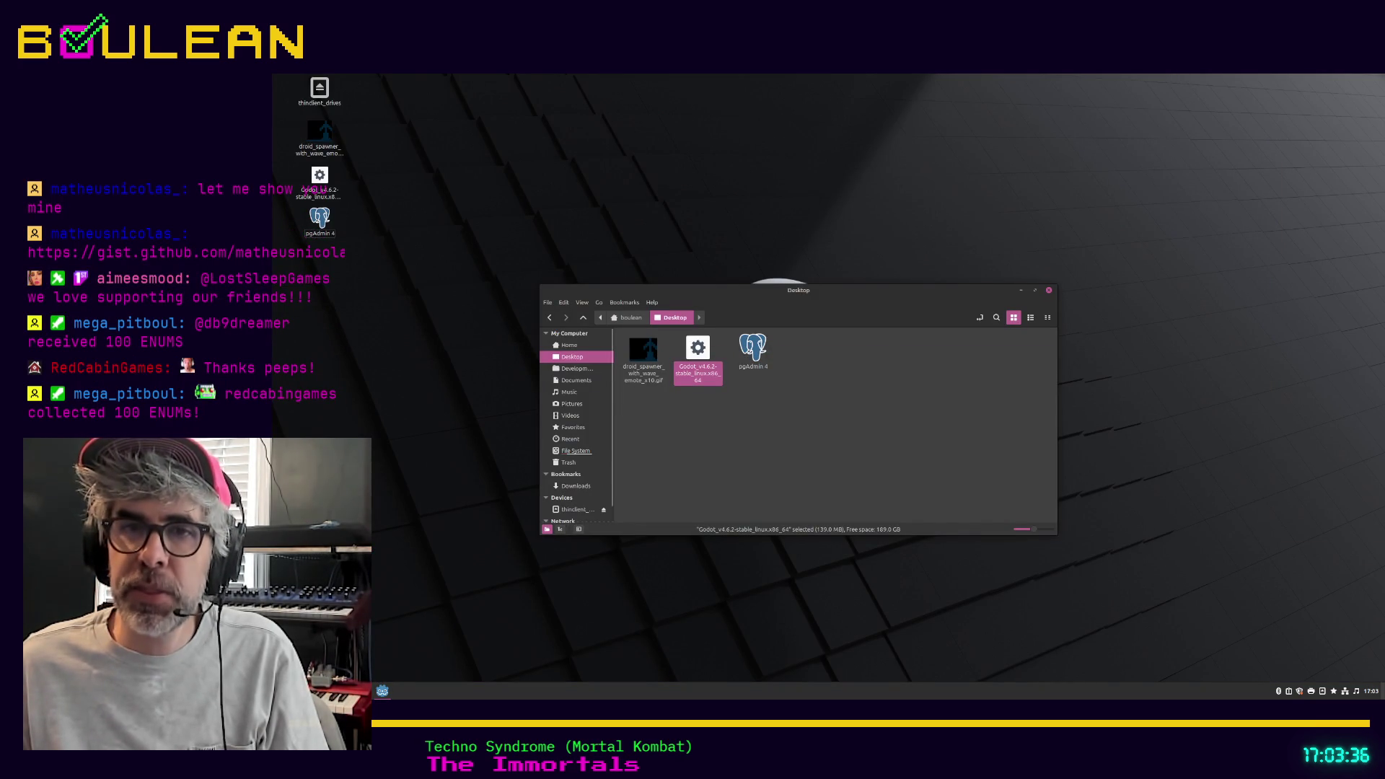
key(alt+Tab)
key(ctrl+t)
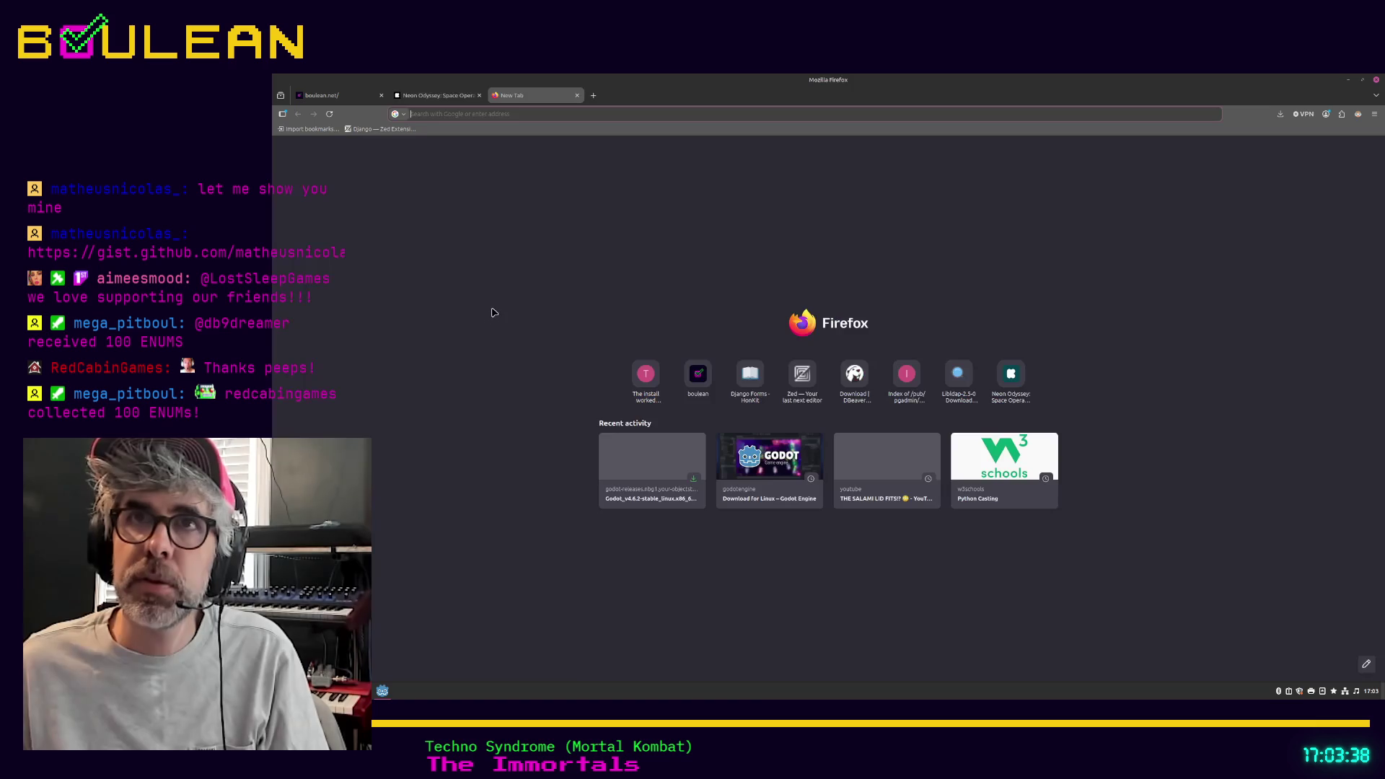
Step: Focus the new tab's address bar, dismiss its paste menu and suggestions, then minimize Firefox
click(494, 116)
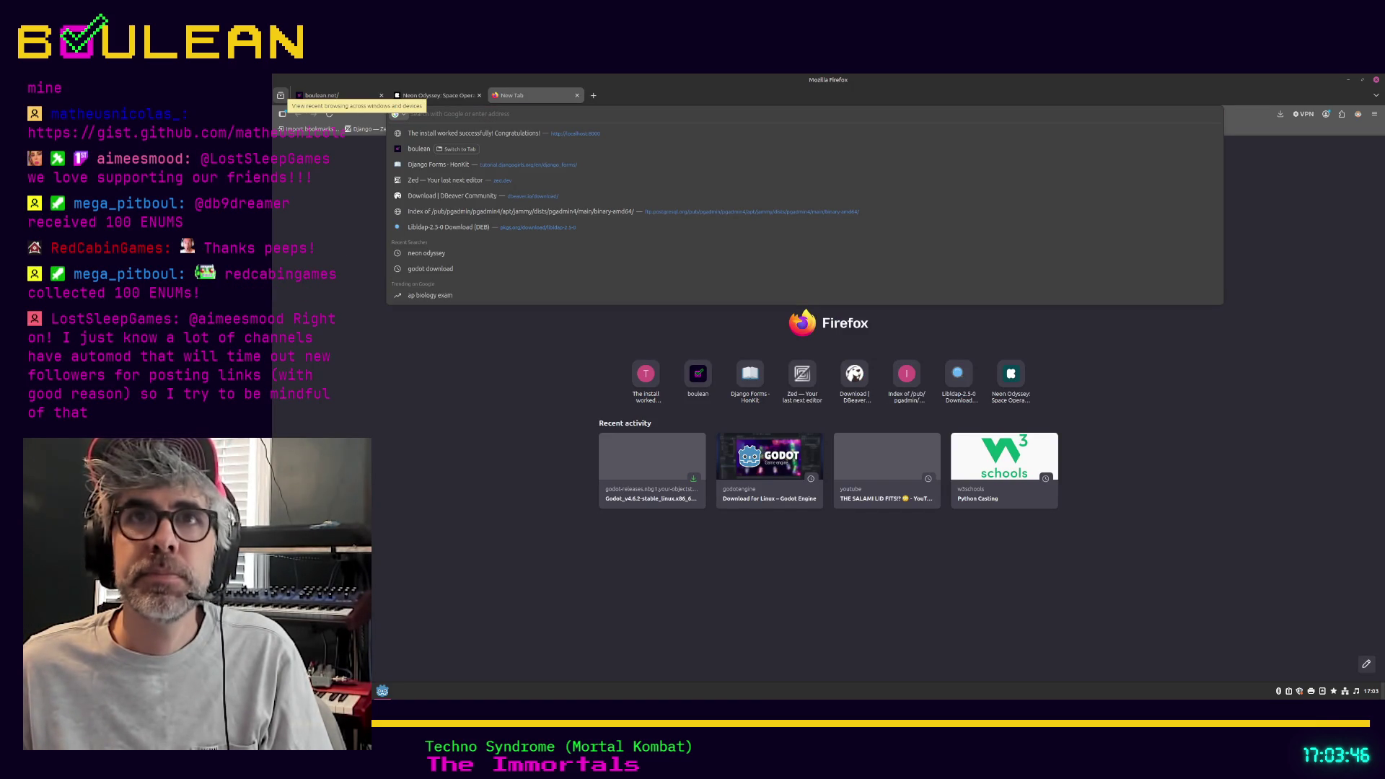
right_click(447, 113)
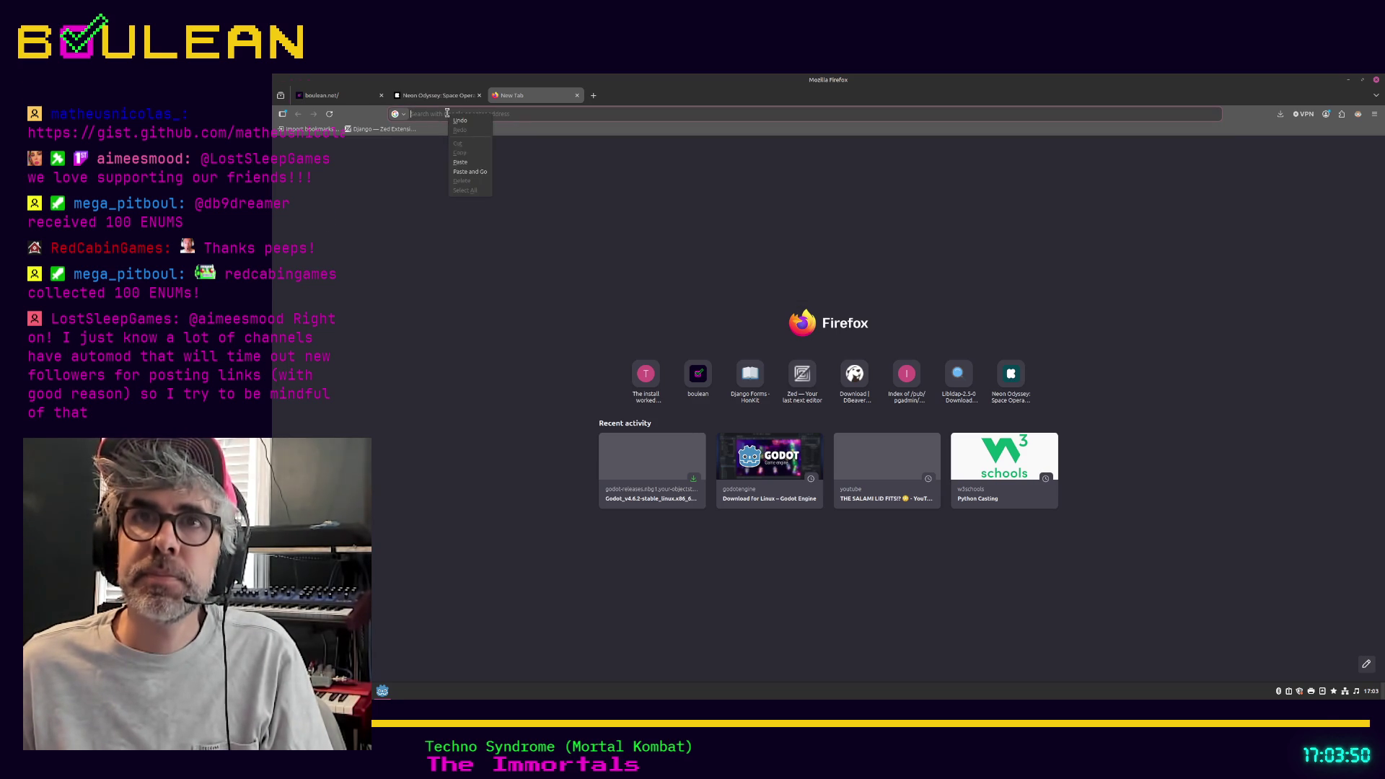
key(Escape)
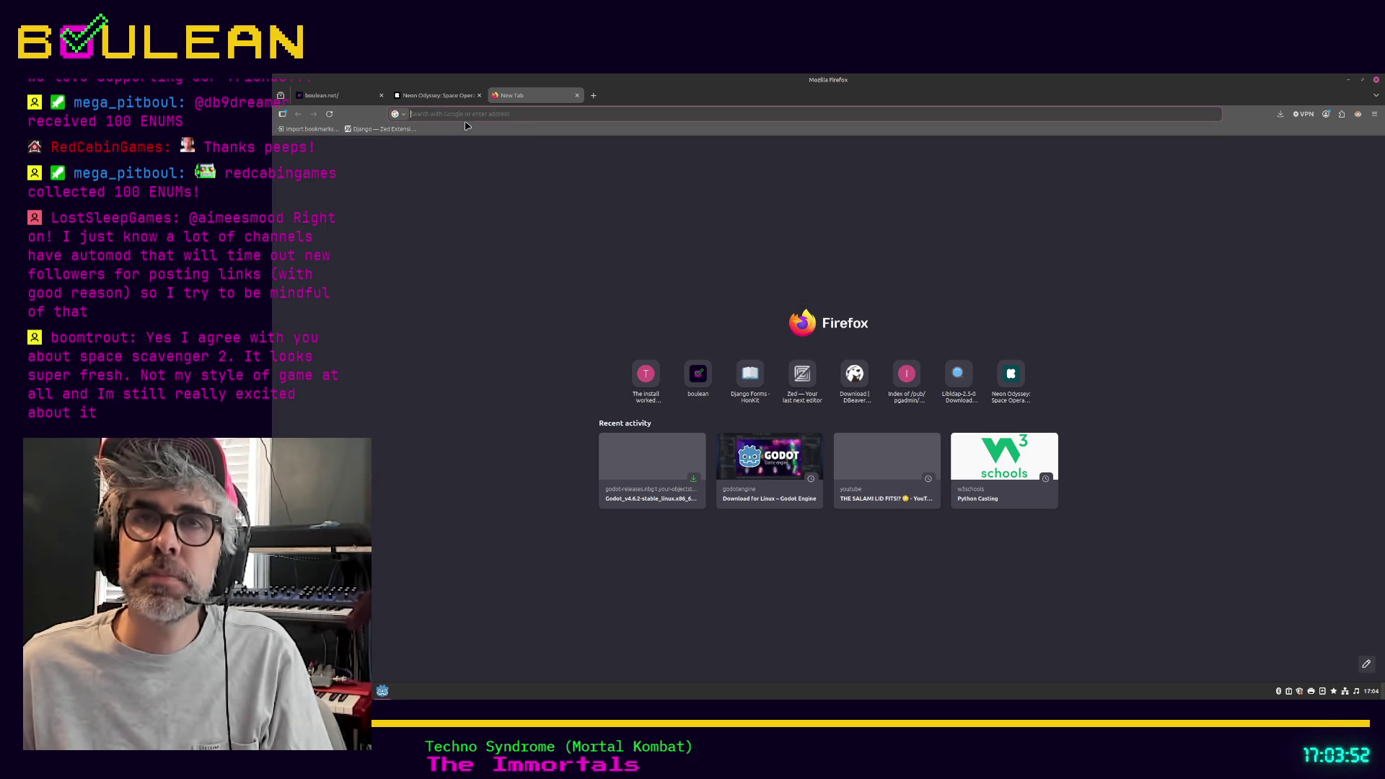
click(509, 115)
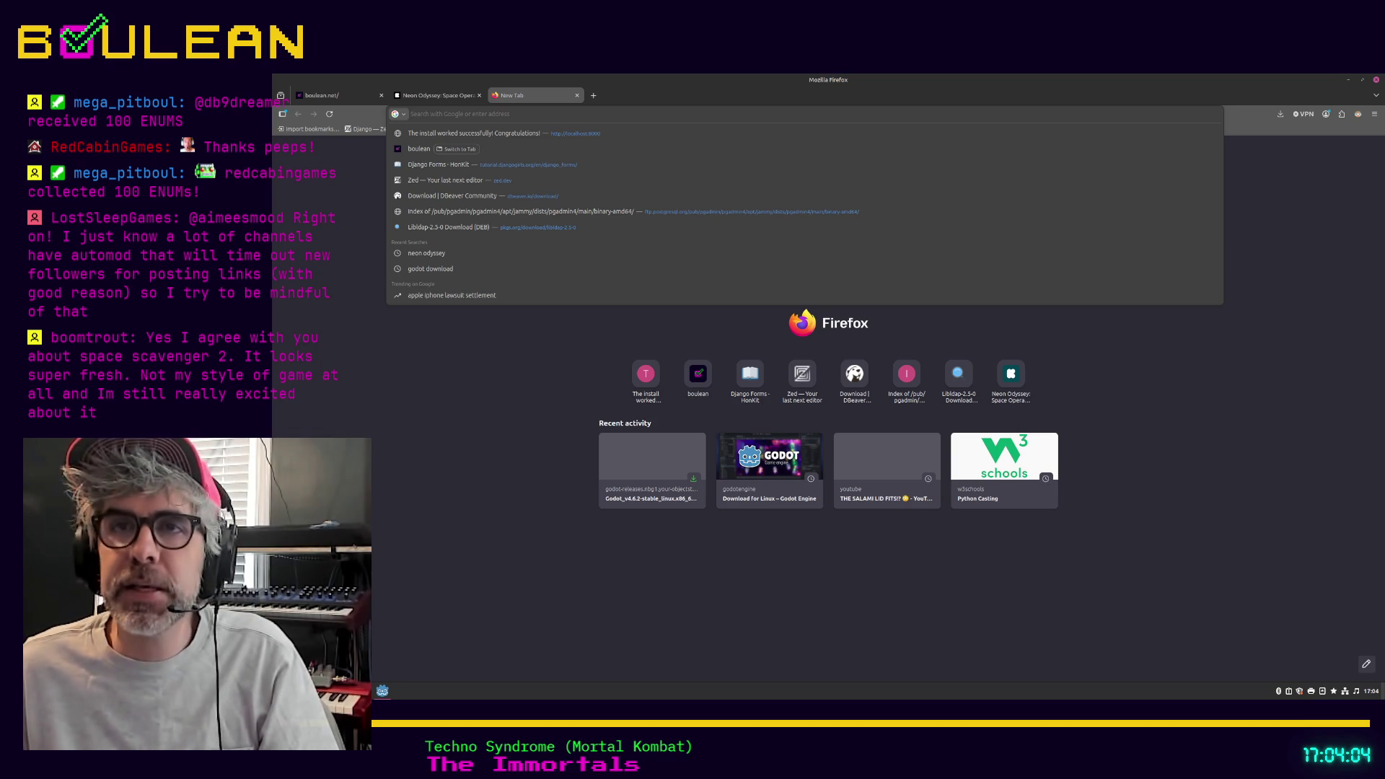
click(366, 403)
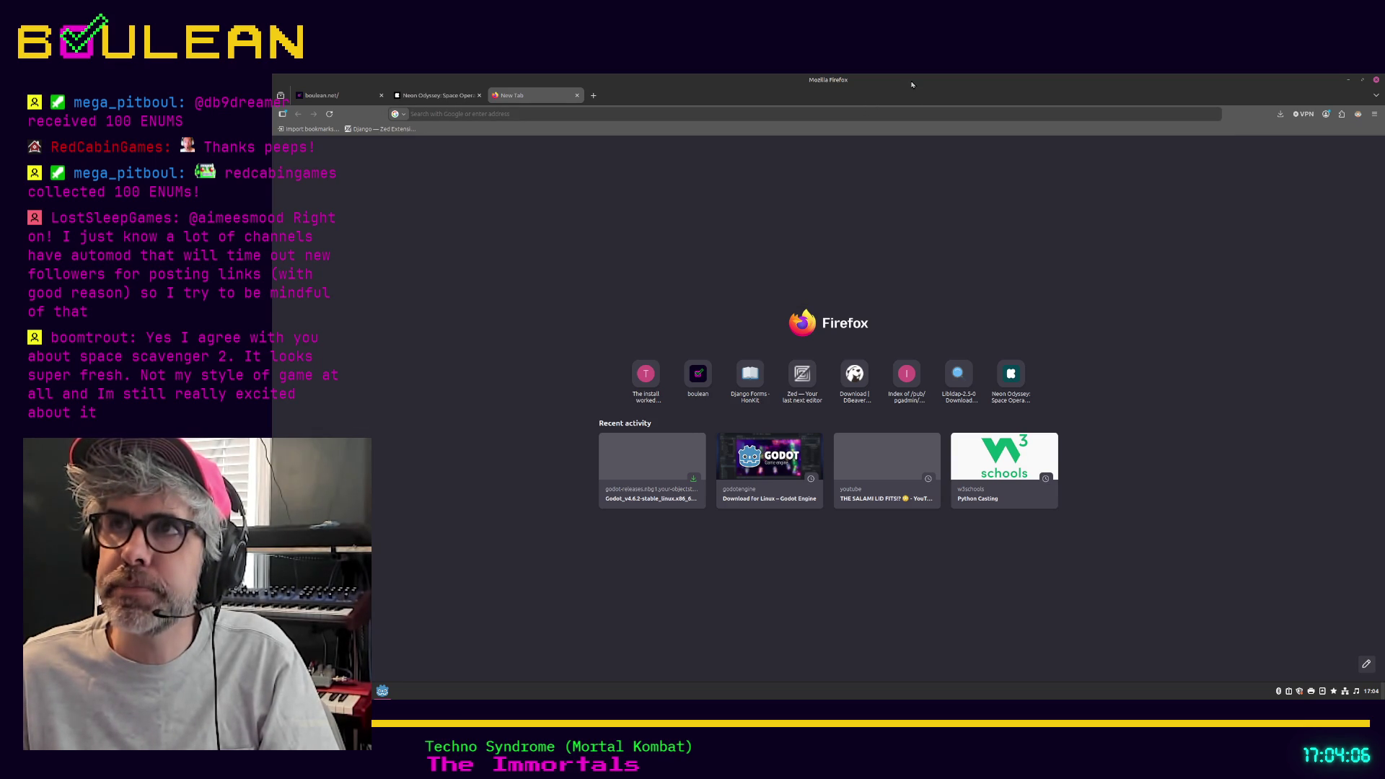
click(1348, 81)
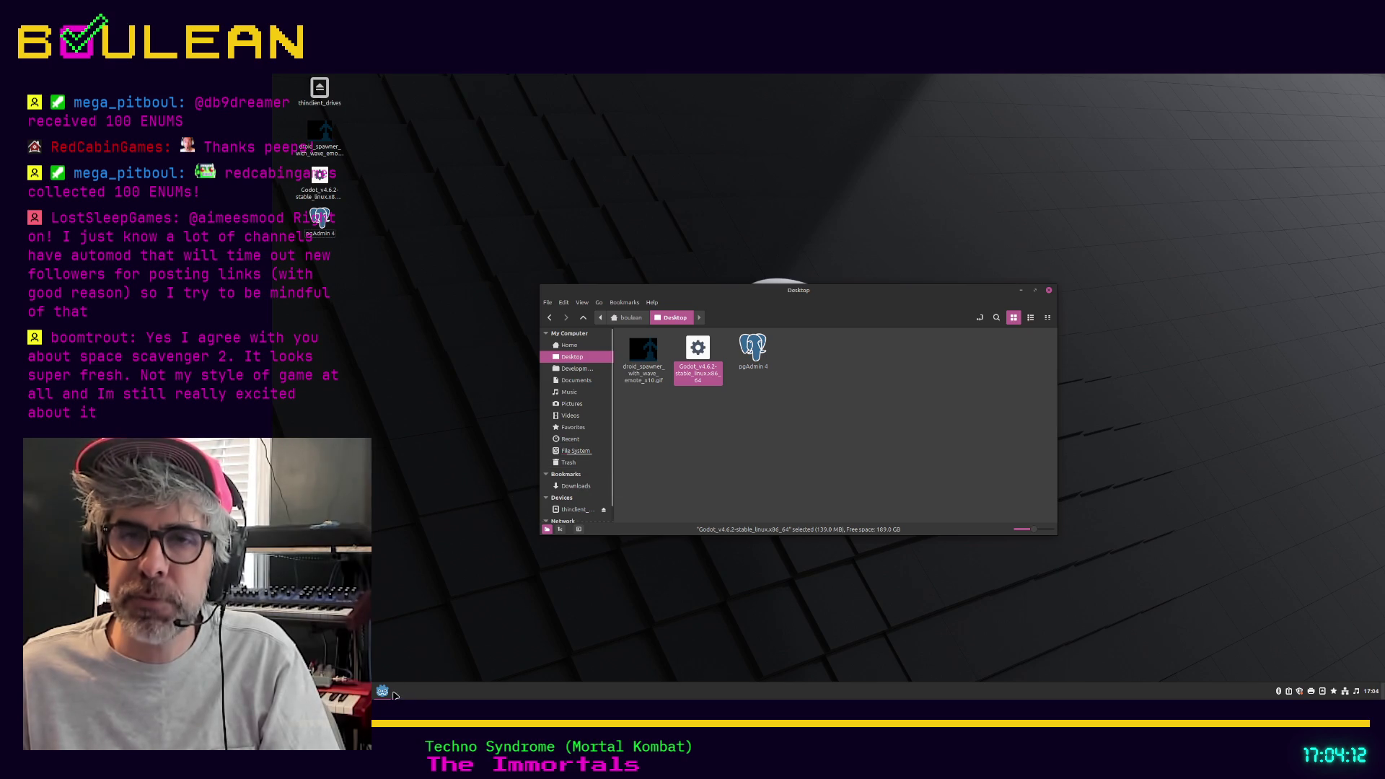
Step: Restore the Godot editor from the taskbar
click(382, 690)
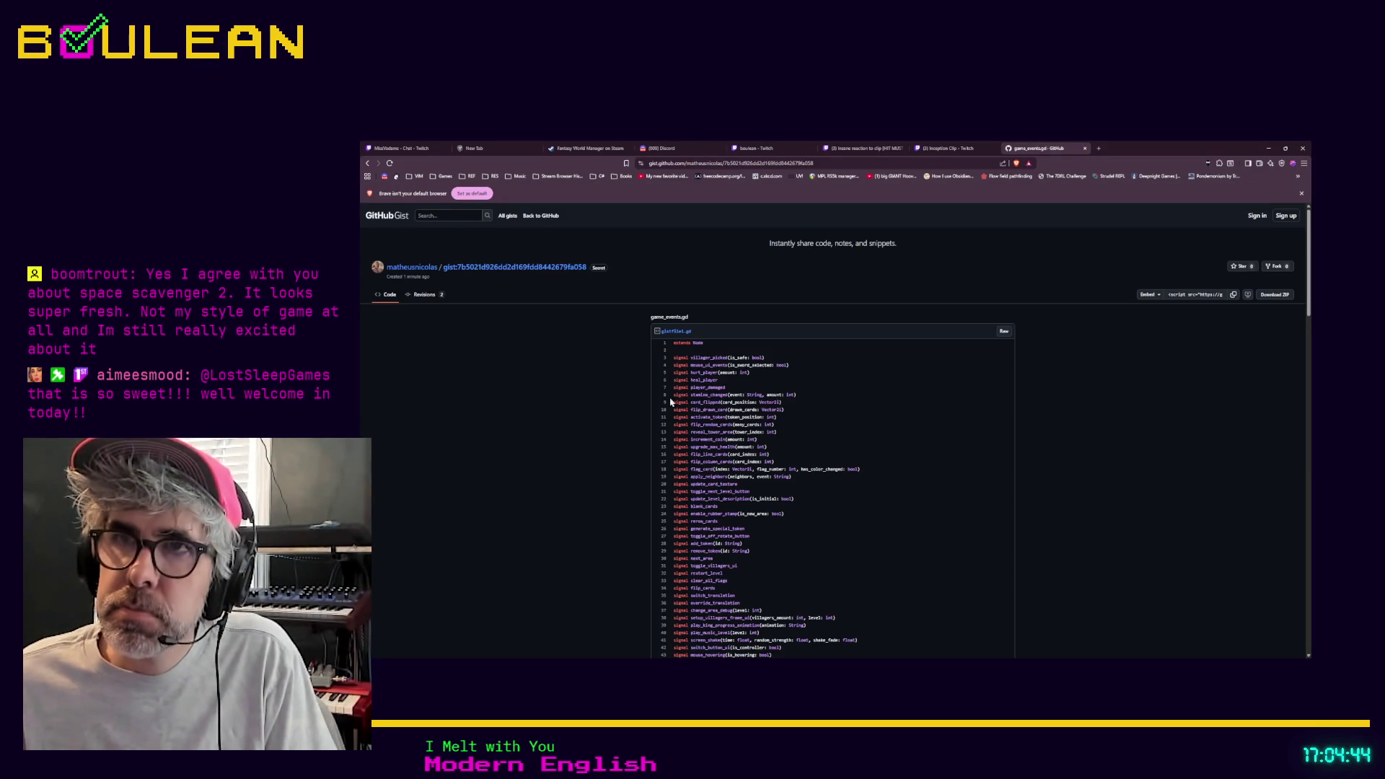
scroll(704, 379, down, 4)
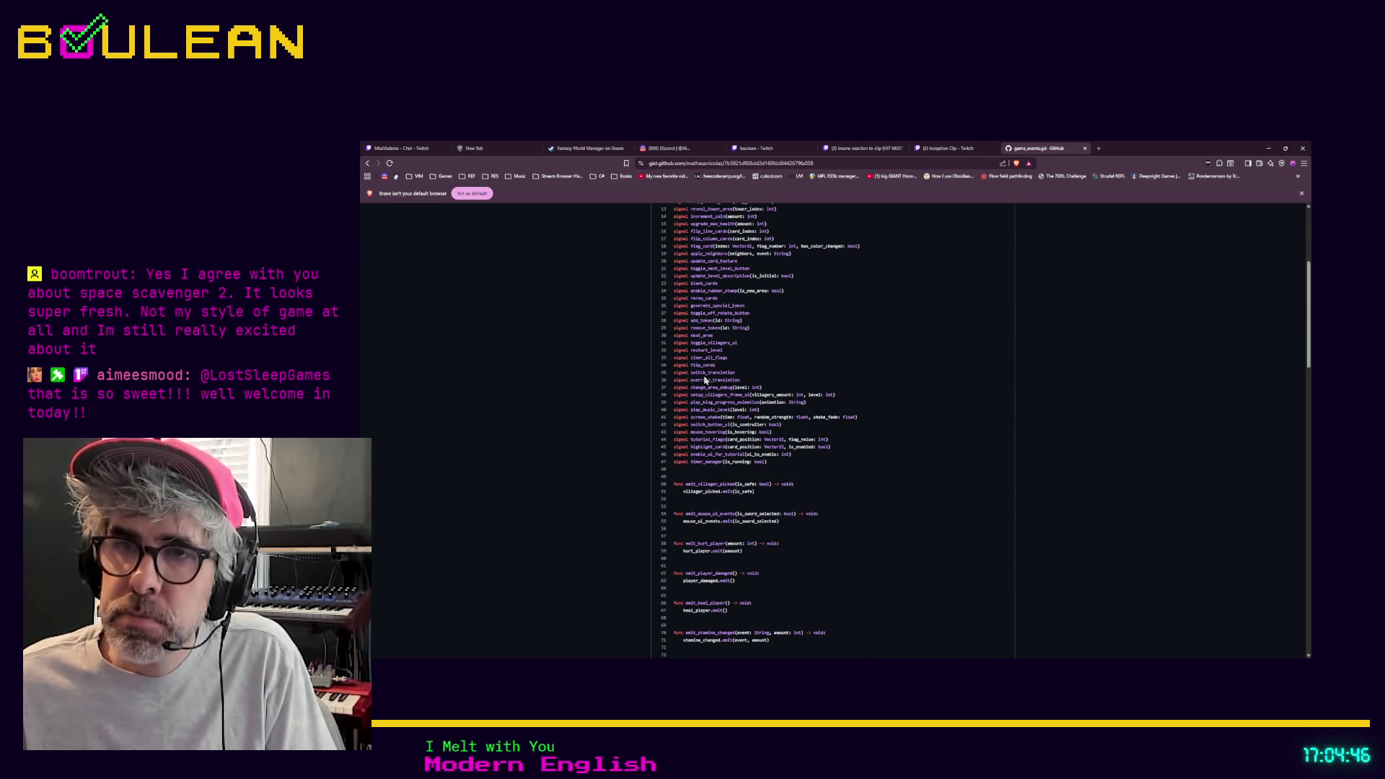
drag(731, 603, 672, 604)
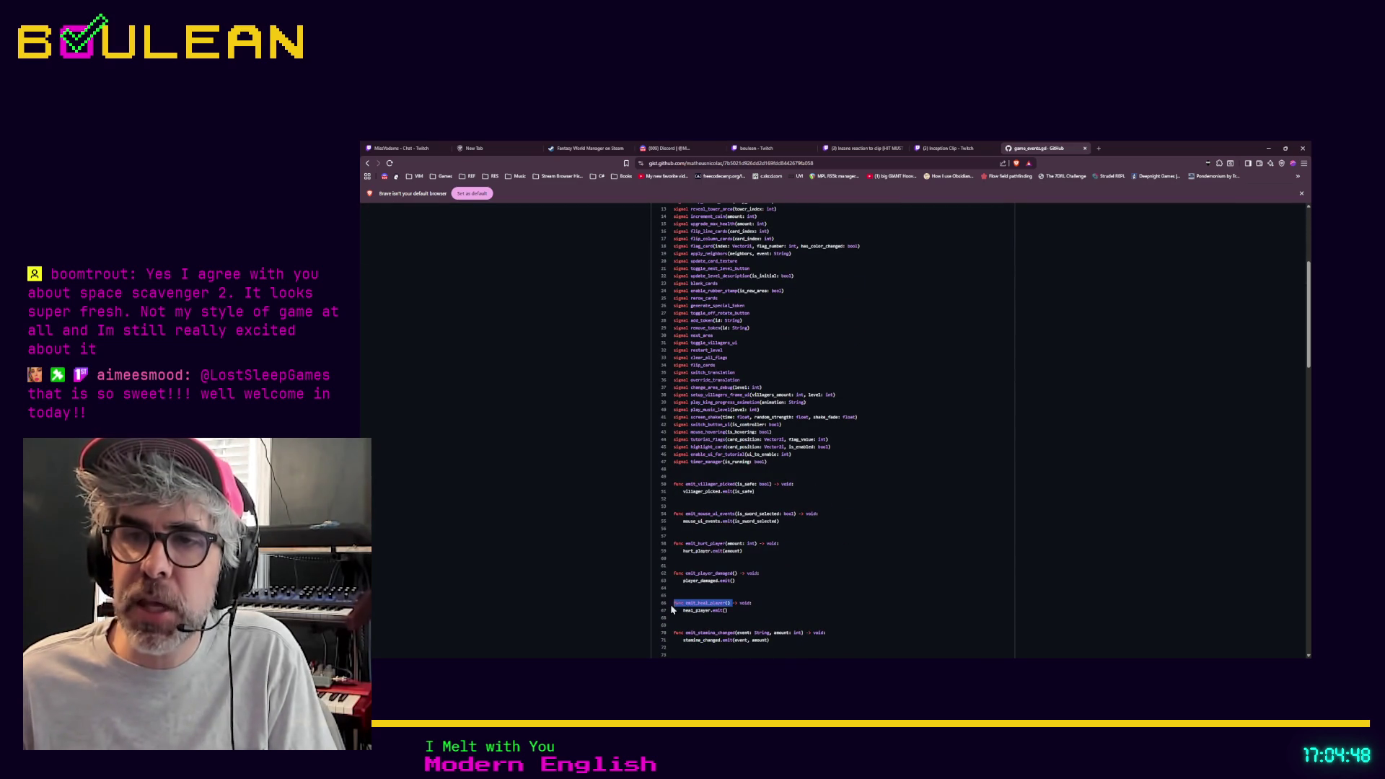
click(679, 612)
key(ctrl+plus)
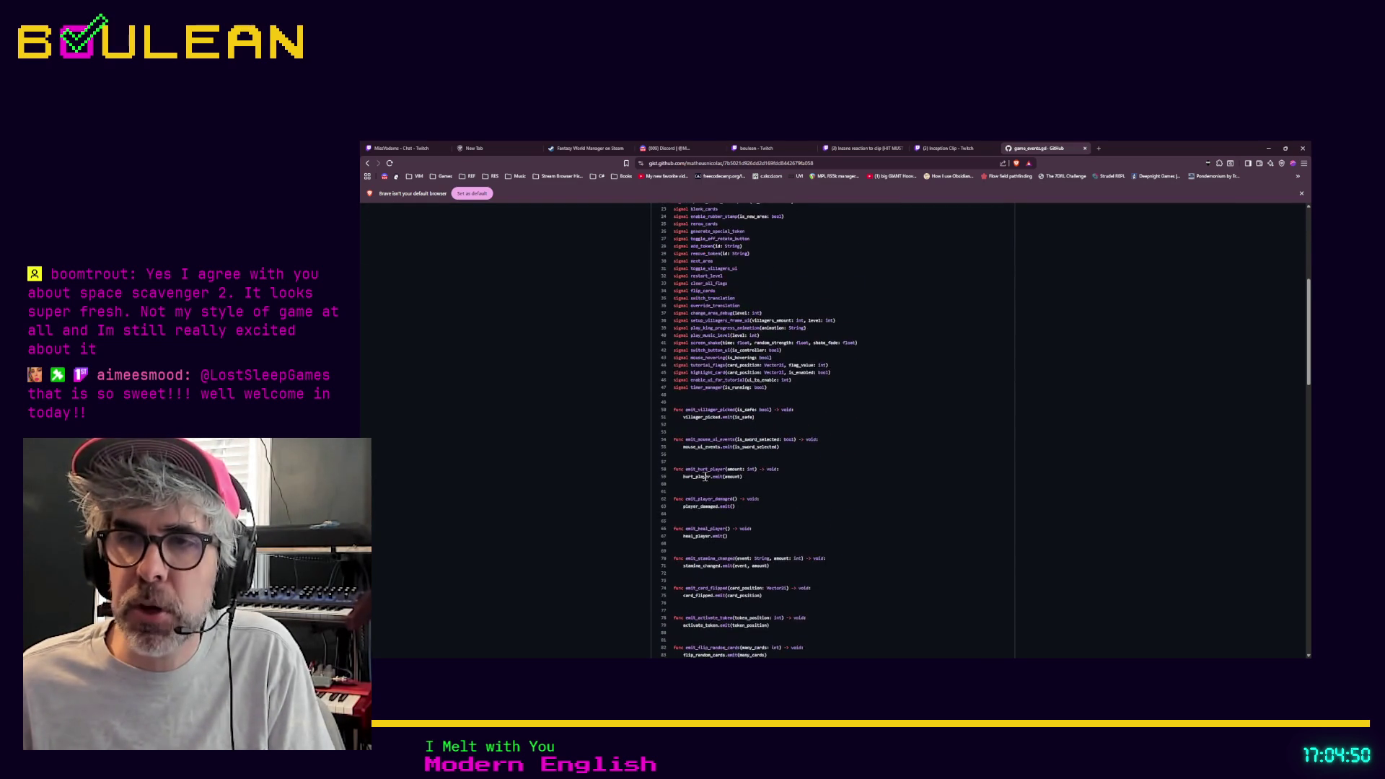
key(ctrl+plus)
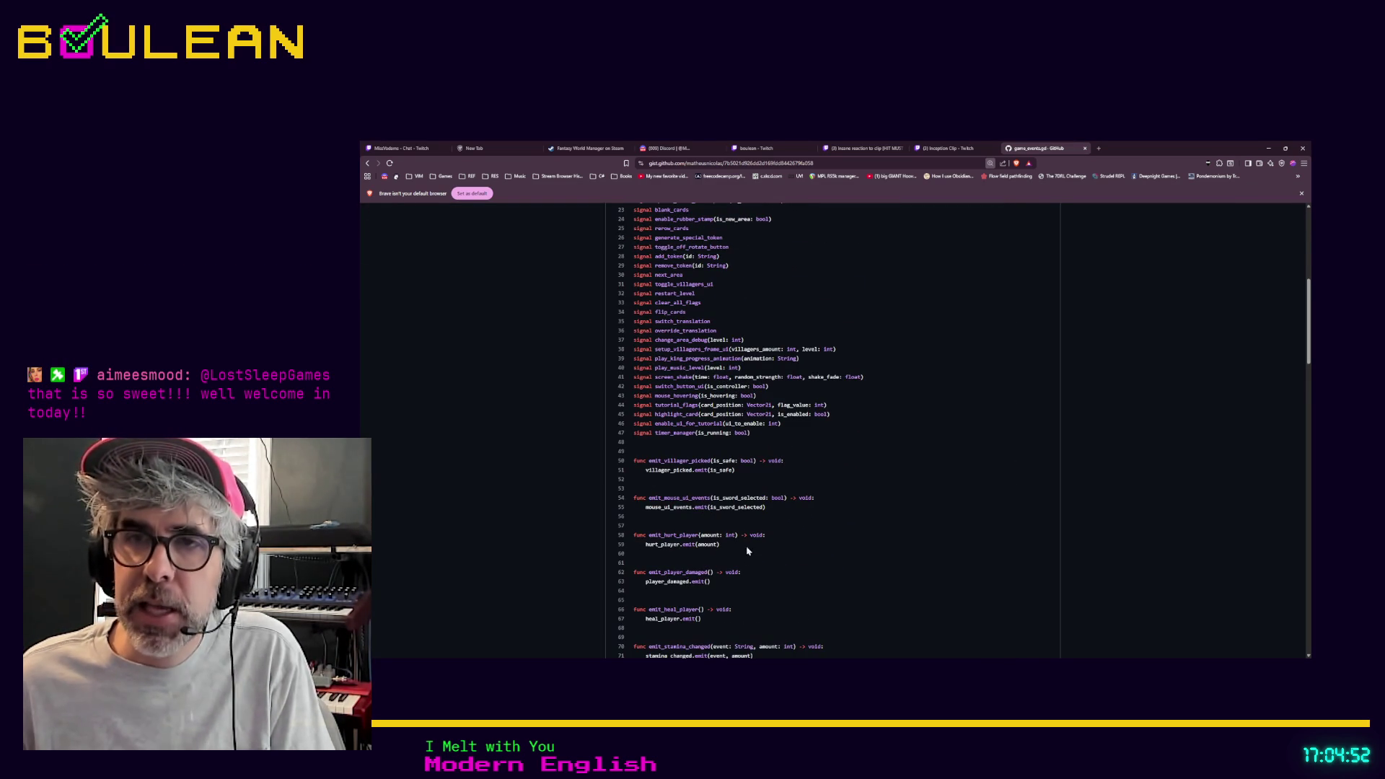
drag(645, 545, 685, 552)
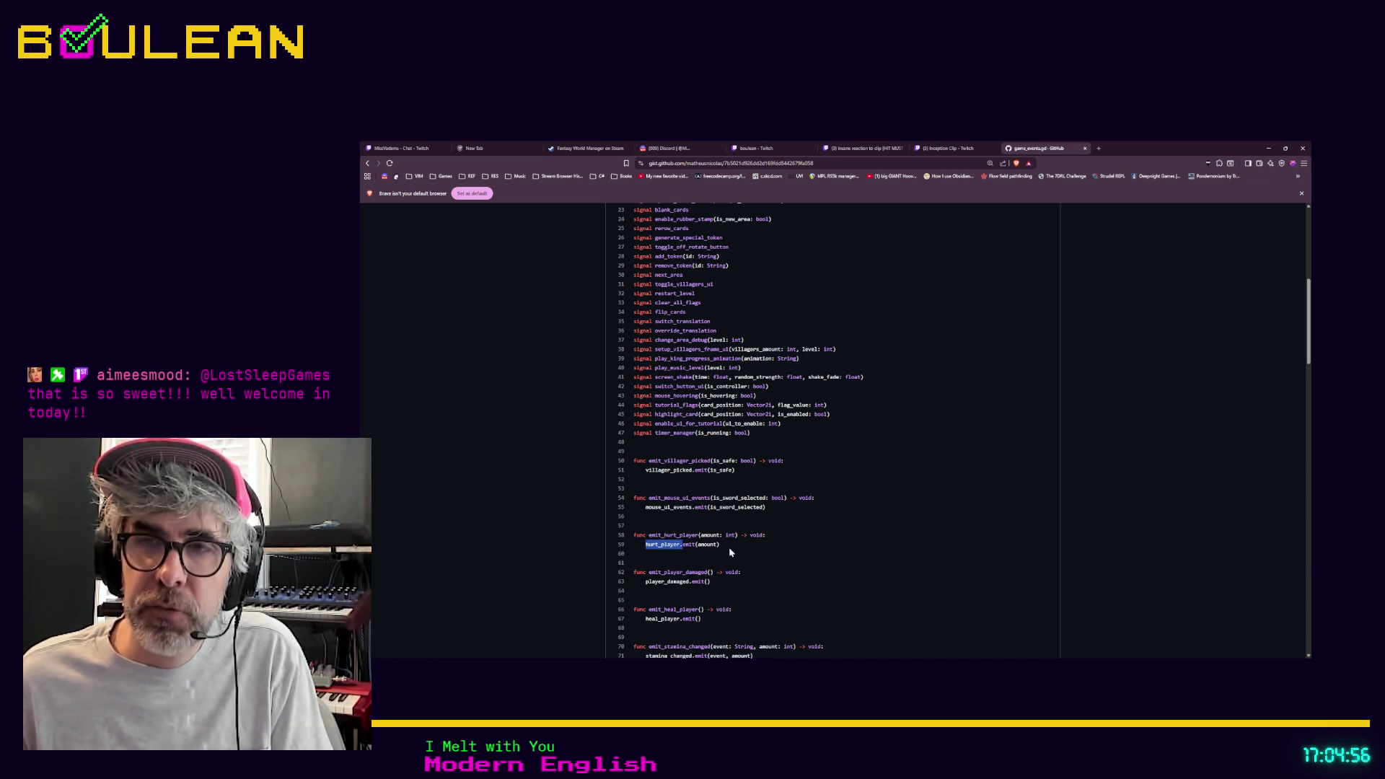
scroll(677, 557, down, 1)
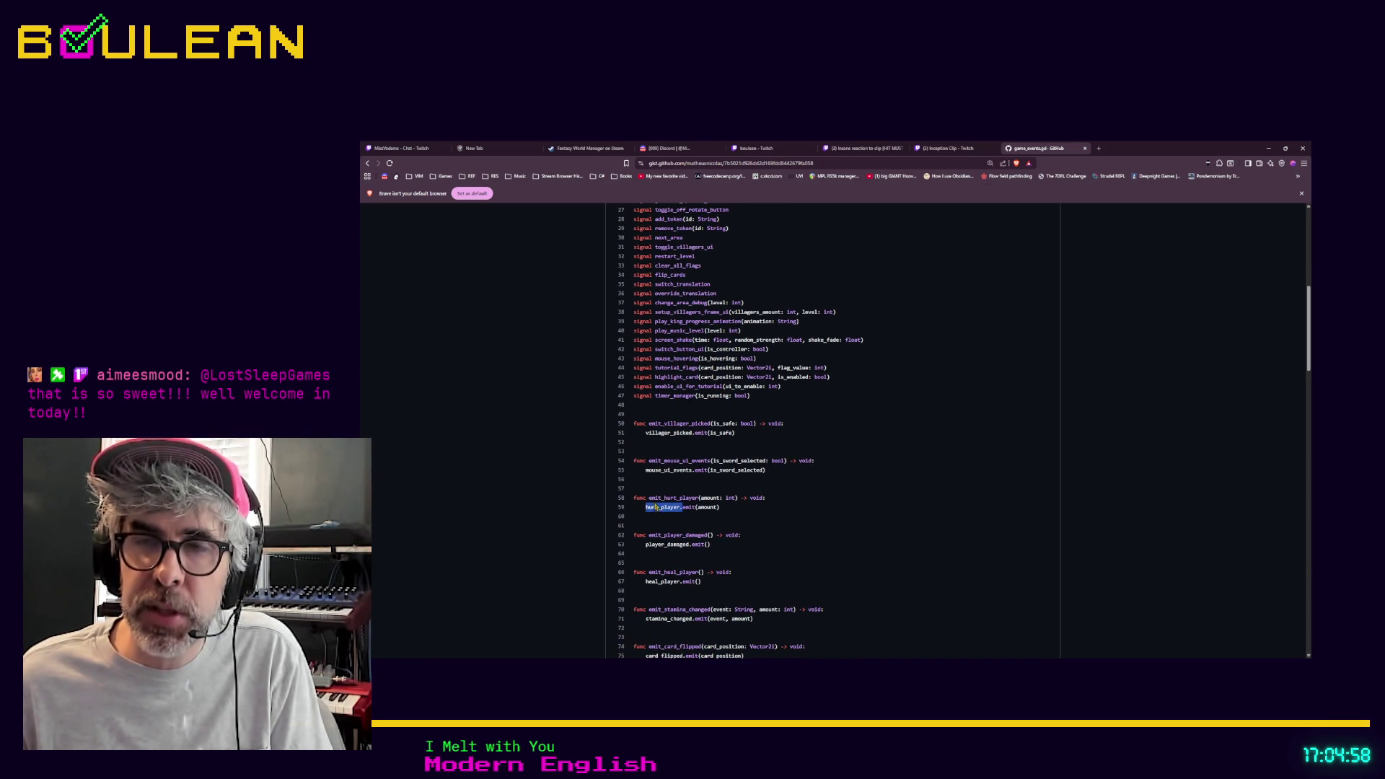
scroll(734, 498, down, 10)
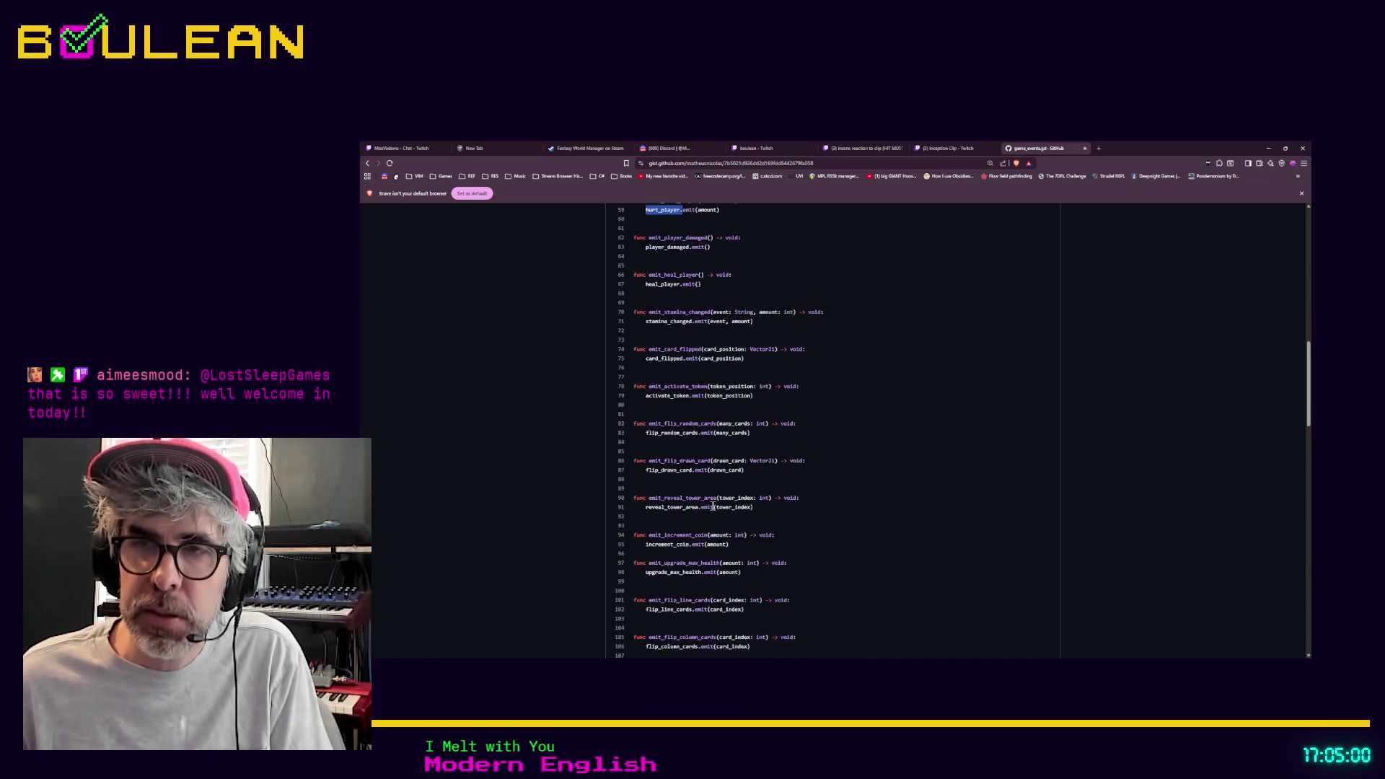
scroll(712, 506, down, 4)
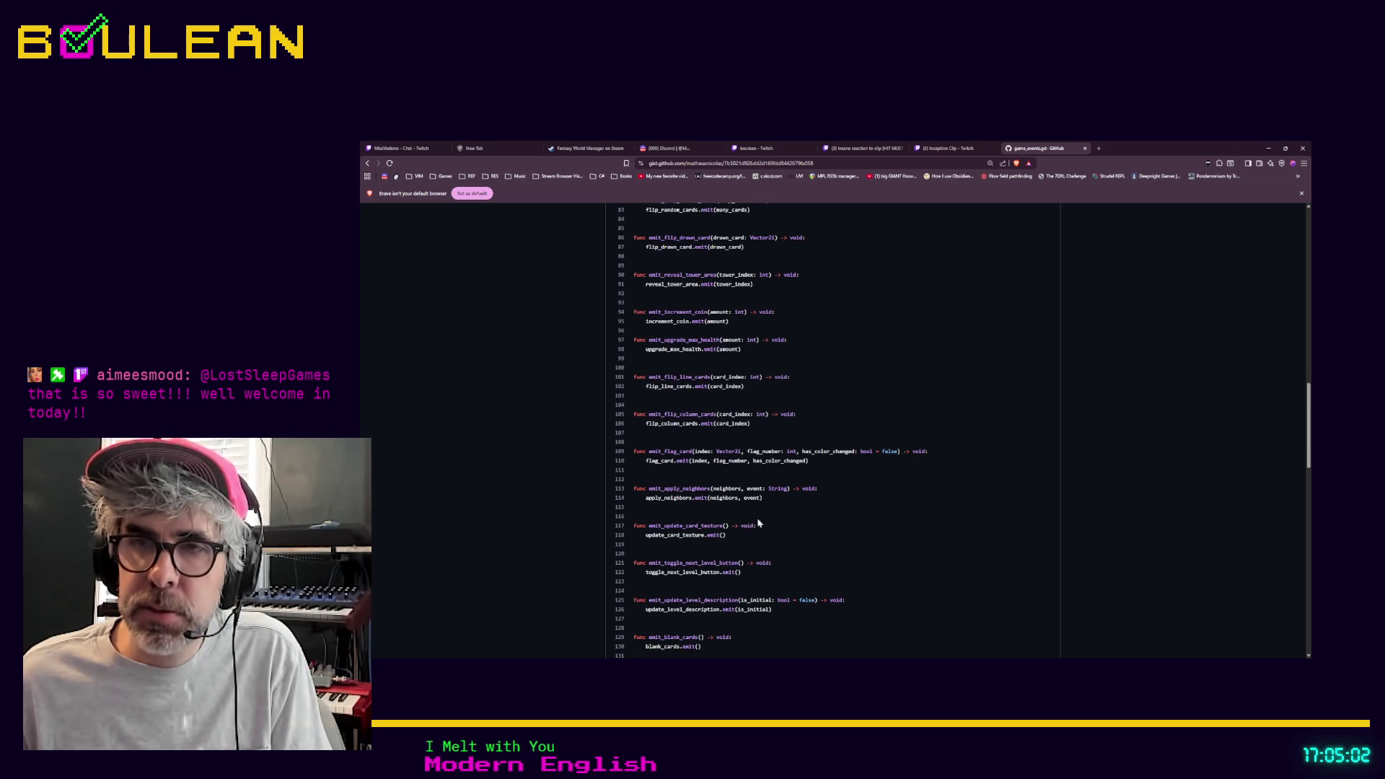
scroll(802, 530, down, 10)
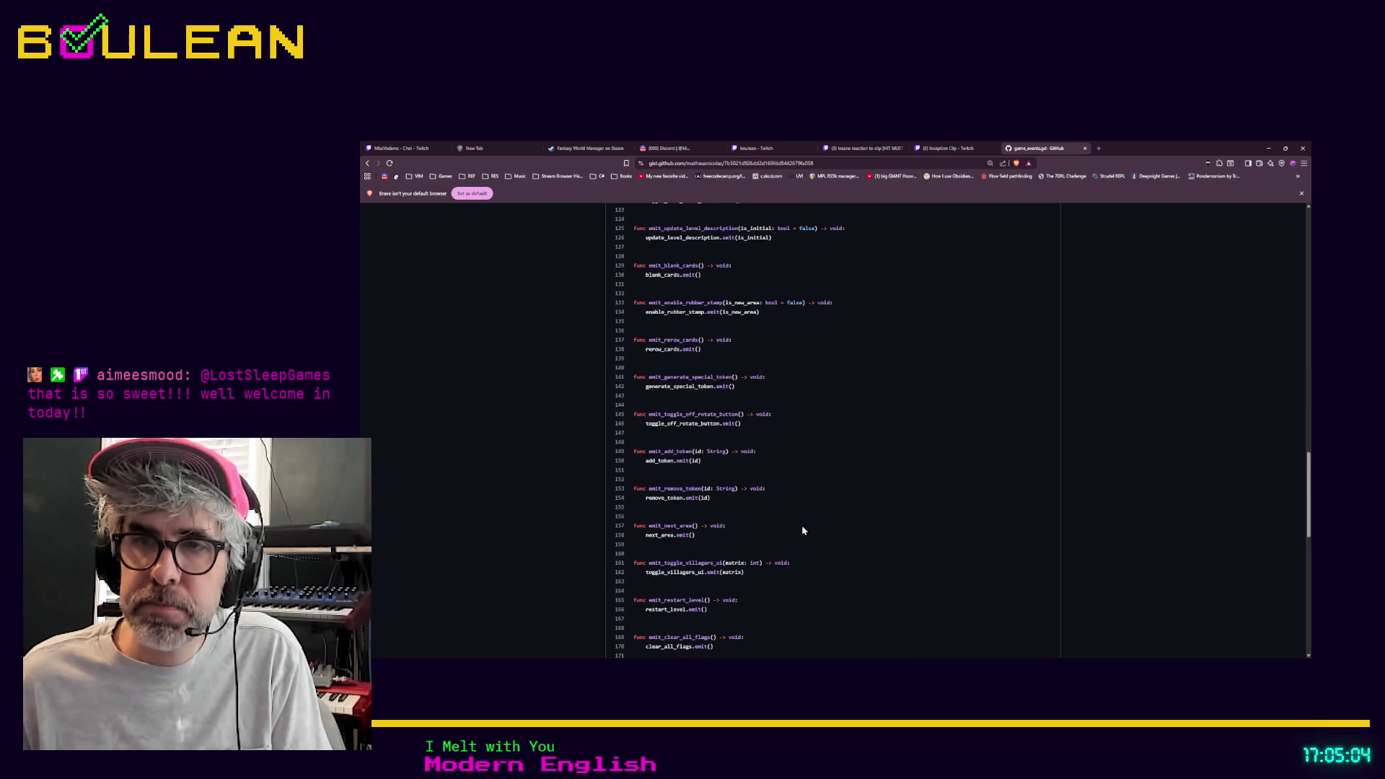
scroll(802, 530, down, 9)
scroll(810, 531, down, 6)
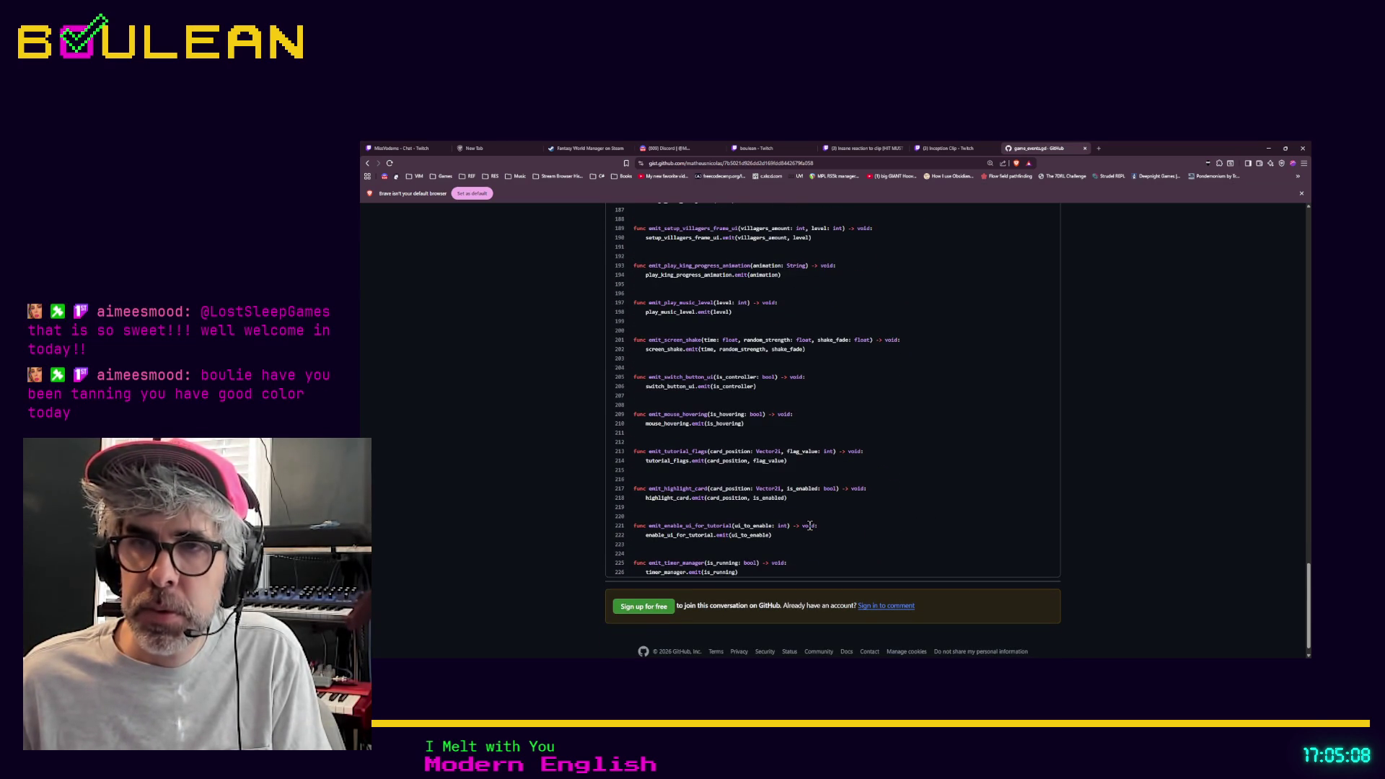
scroll(809, 526, up, 20)
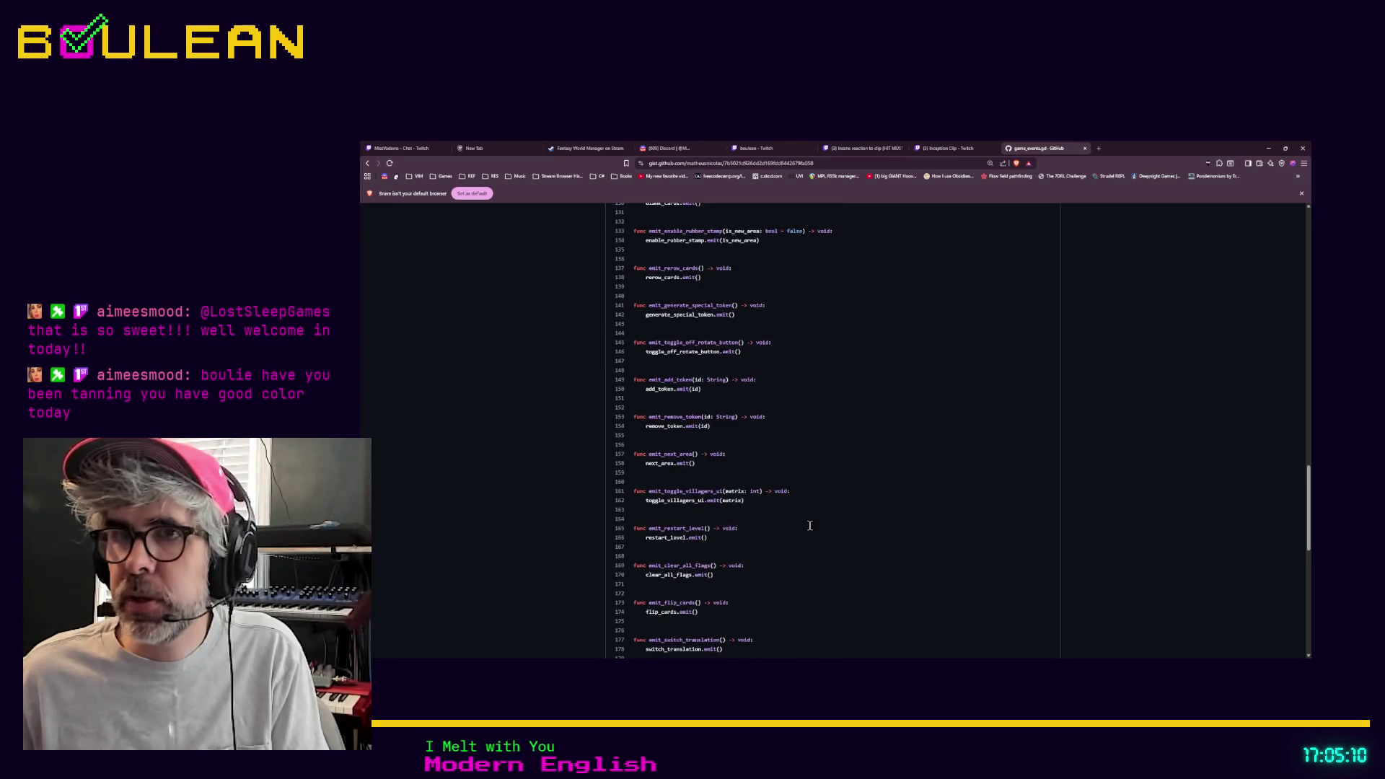
scroll(809, 526, up, 3)
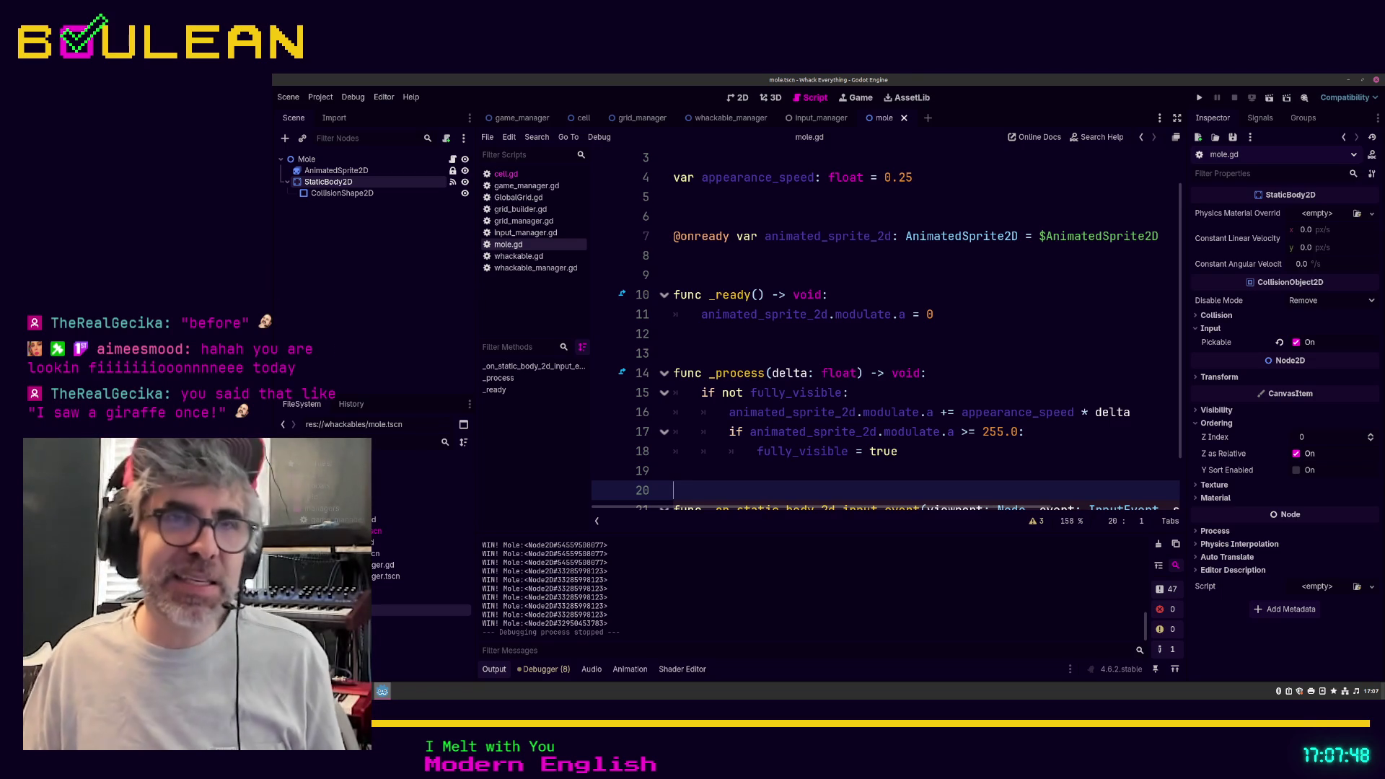
Step: Make mole.gd zero the sprite alpha in _ready and fade it in by appearance_speed until fully_visible
click(736, 464)
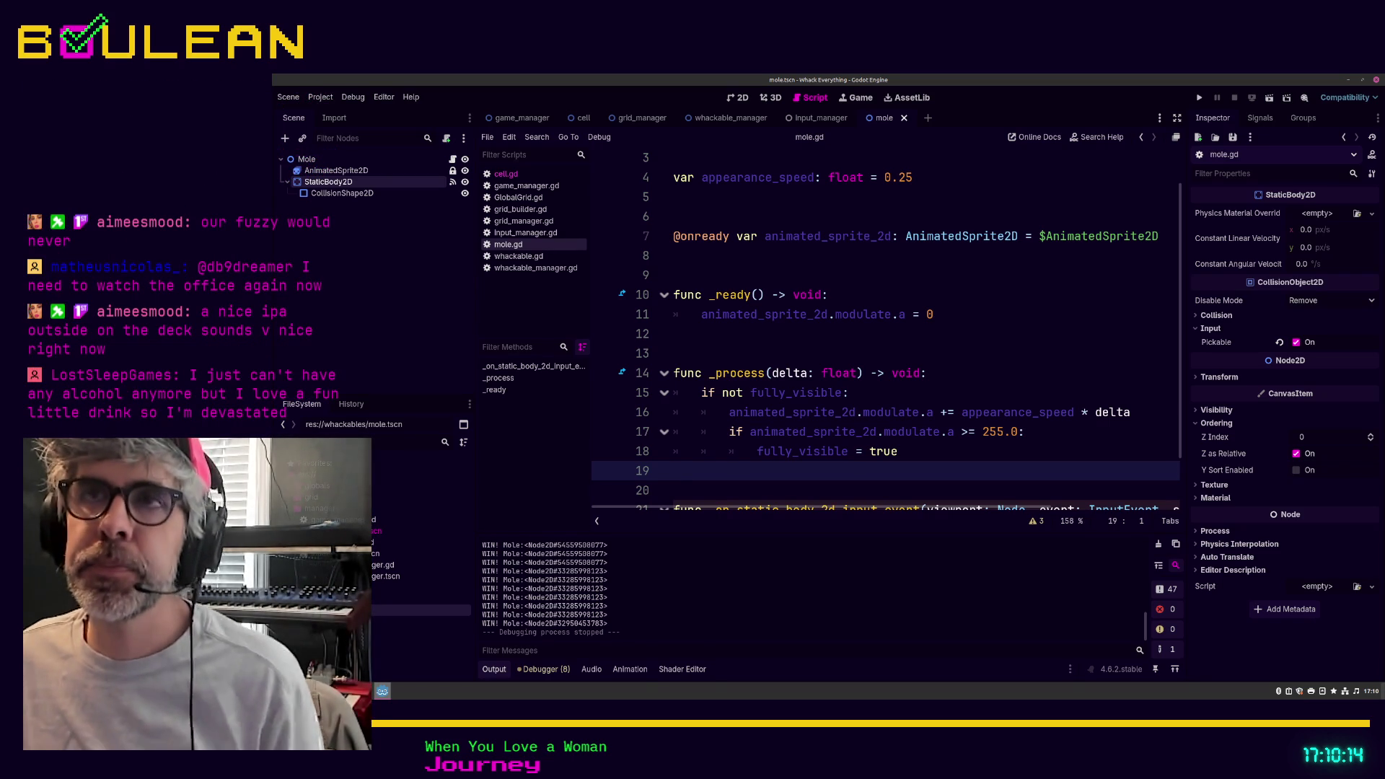
click(815, 119)
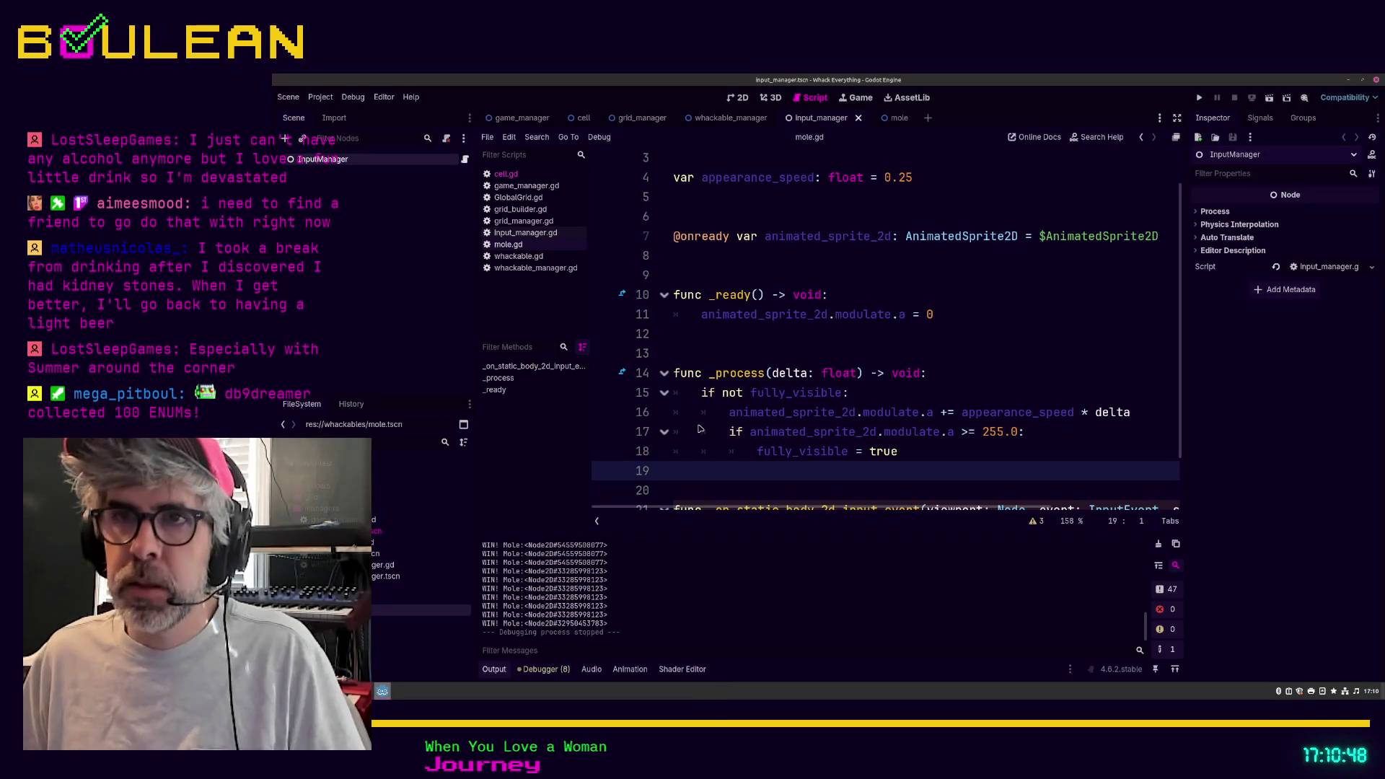
Step: Rename the input_manager scene's root node from InputManager to InputResolver
double_click(360, 159)
double_click(360, 162)
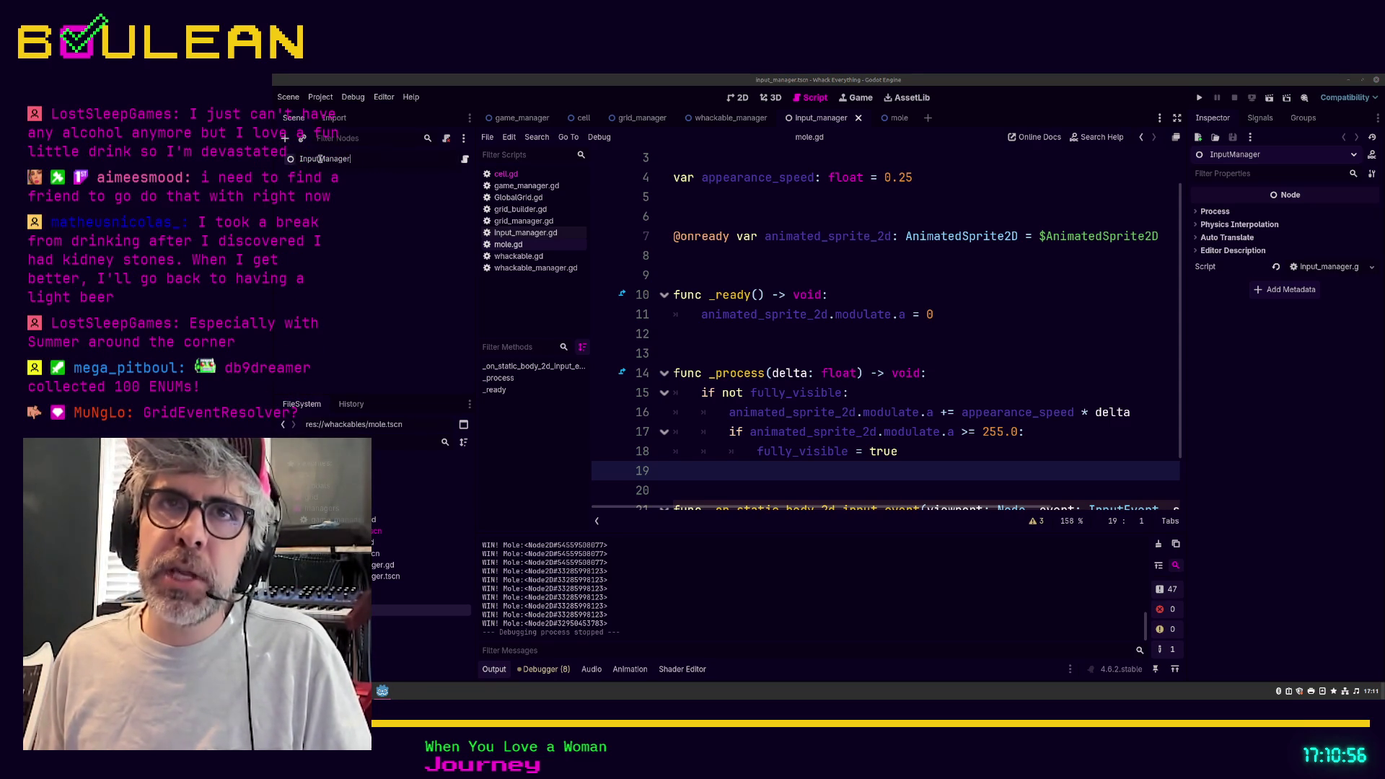
drag(319, 159, 380, 208)
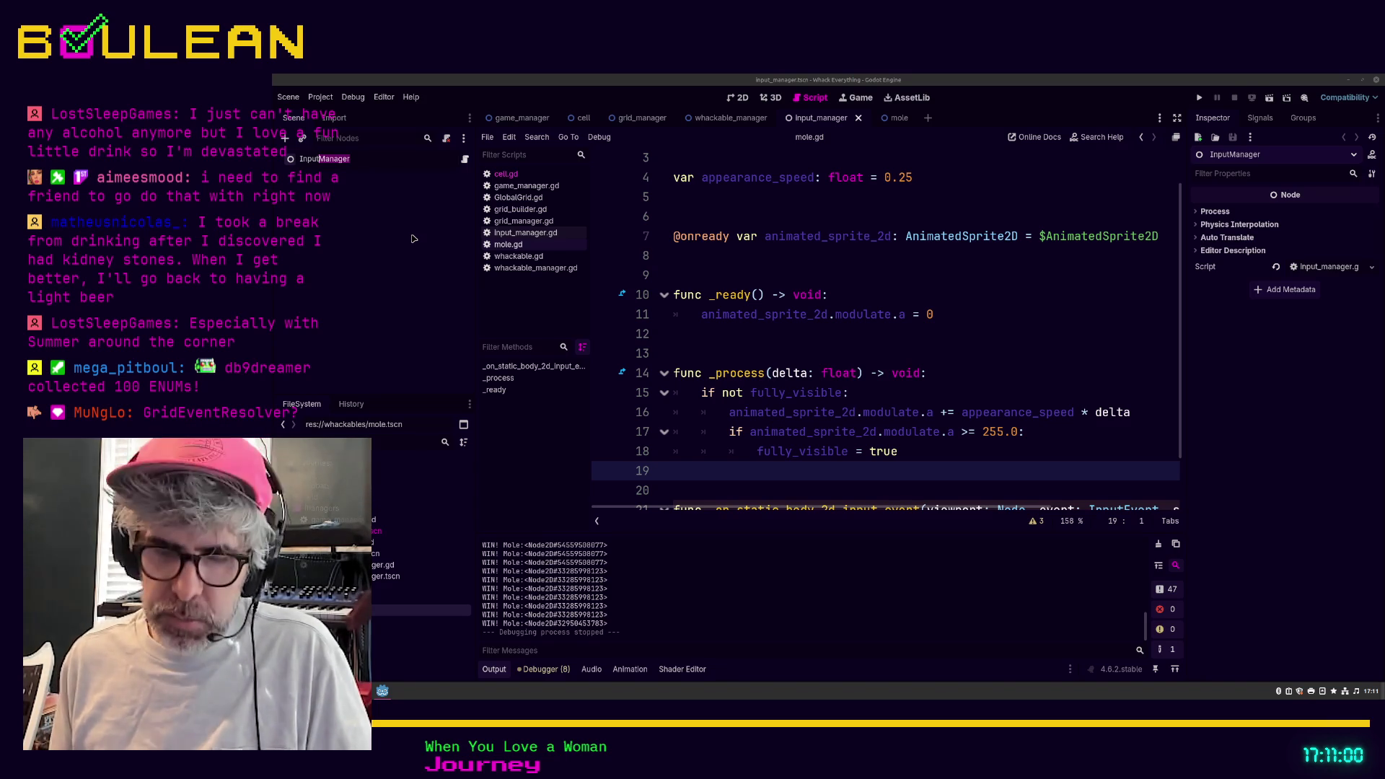
text(Resolver)
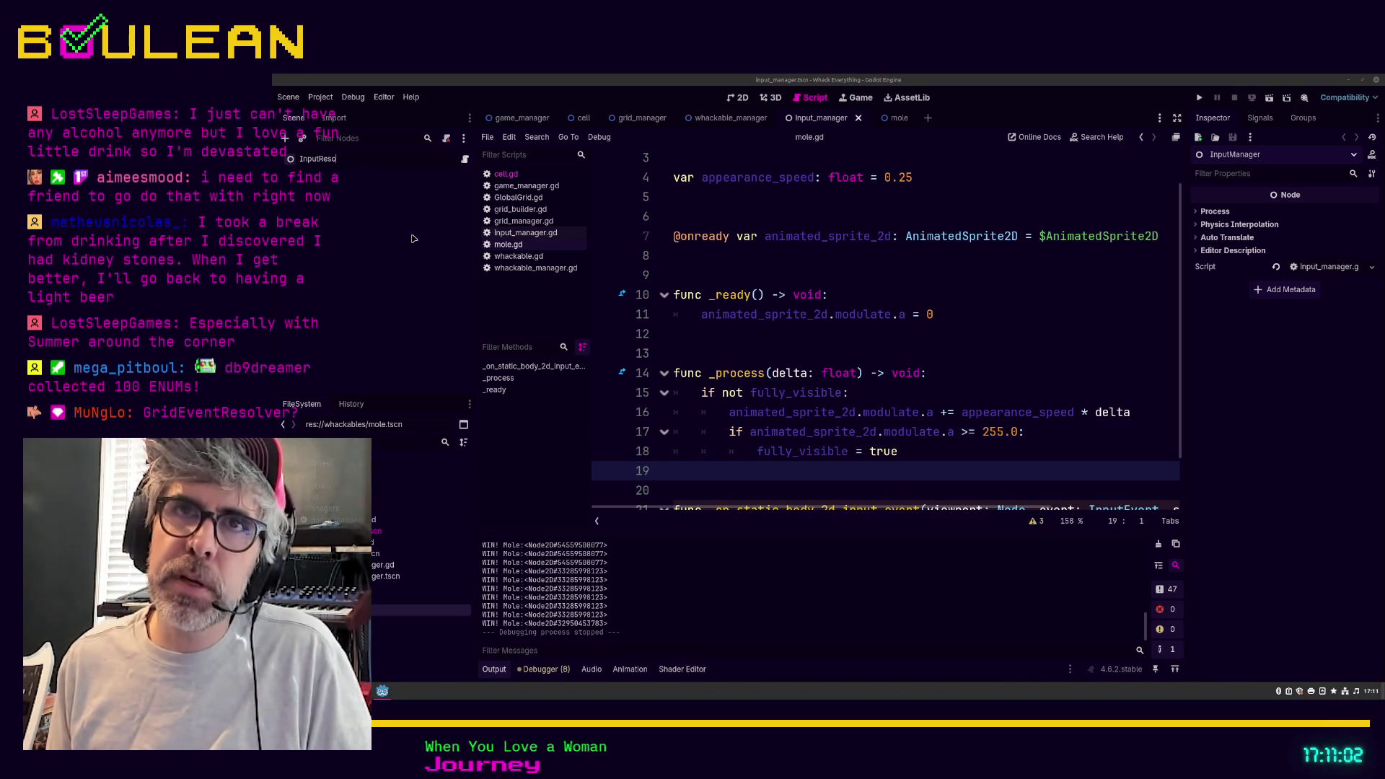
key(Return)
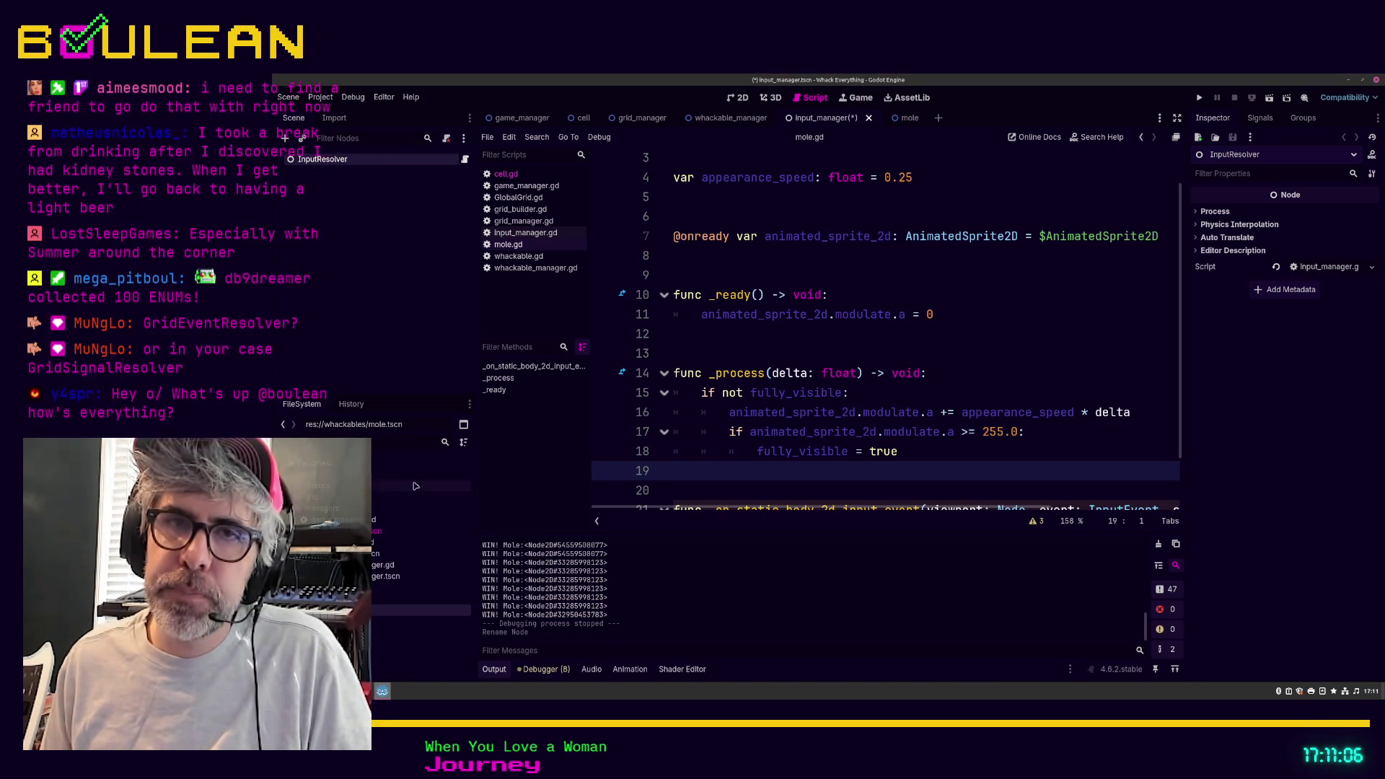
click(375, 544)
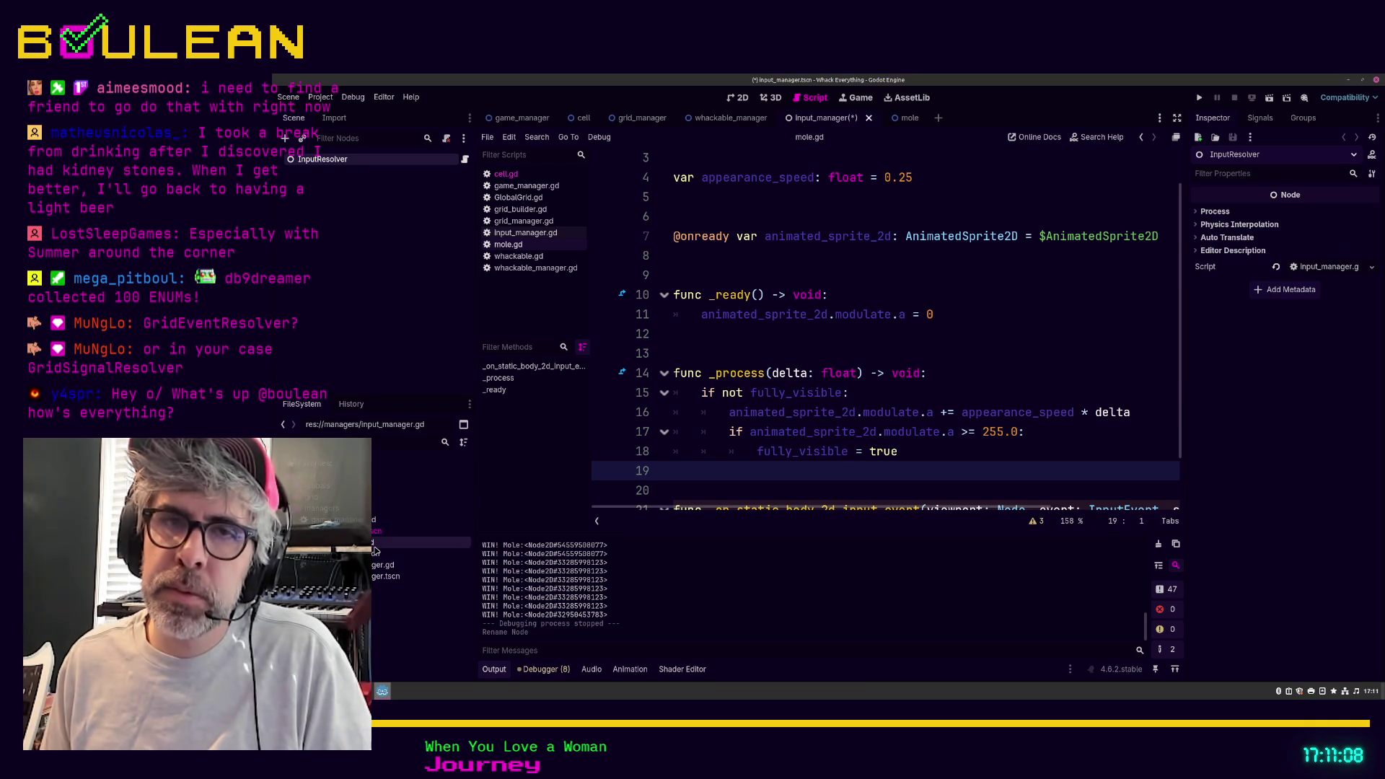